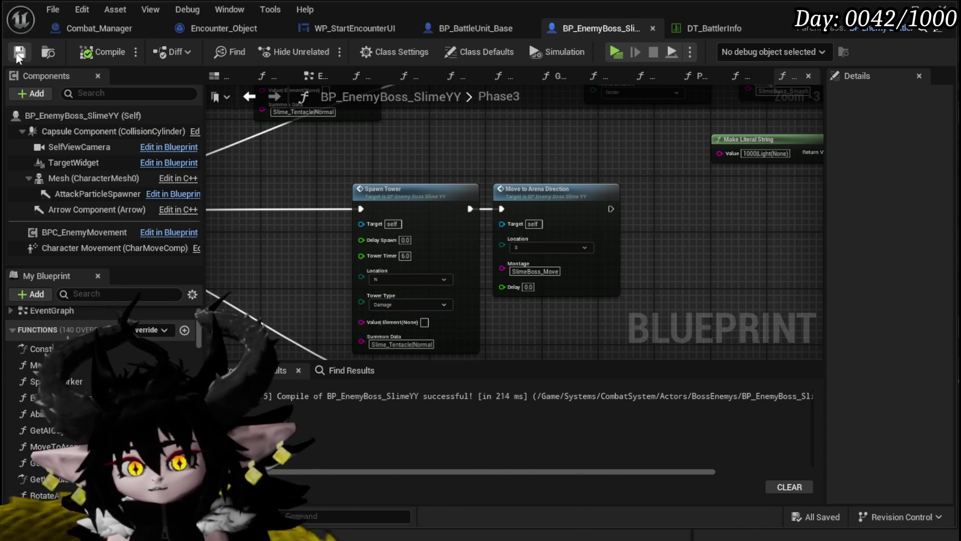
Play-test the level, accept the encounter prompt to start the boss battle, then return to the editor
left_click_drag(275, 96, 297, 135)
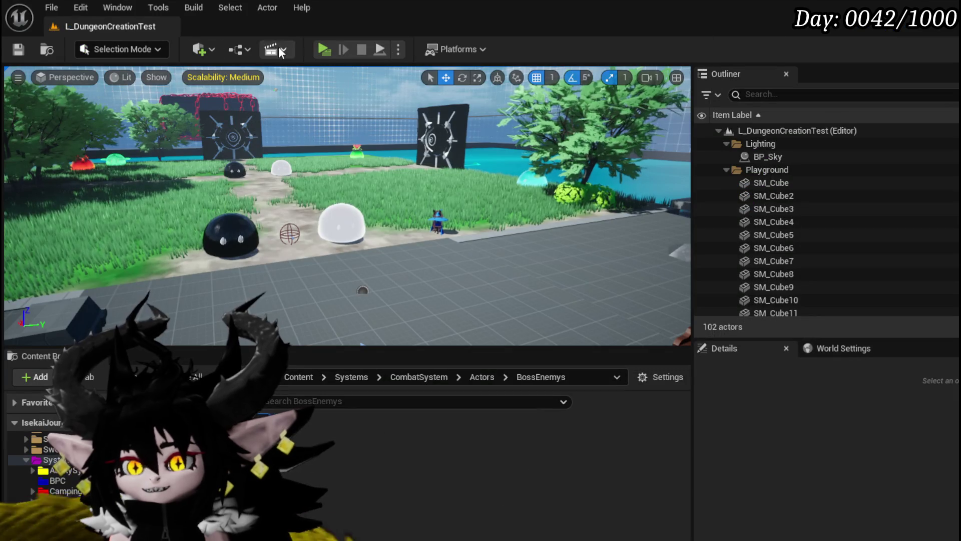
left_click(331, 50)
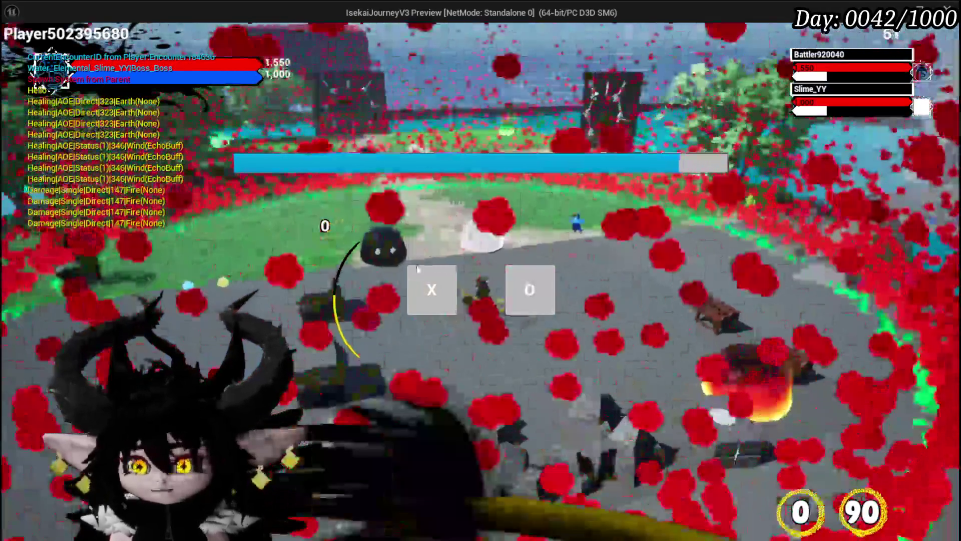
left_click(521, 285)
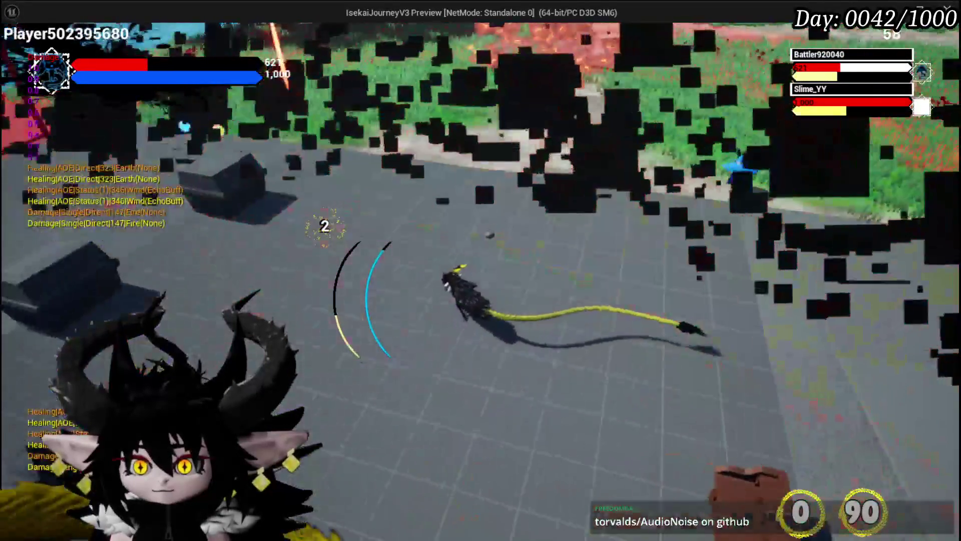
key("alt+Tab")
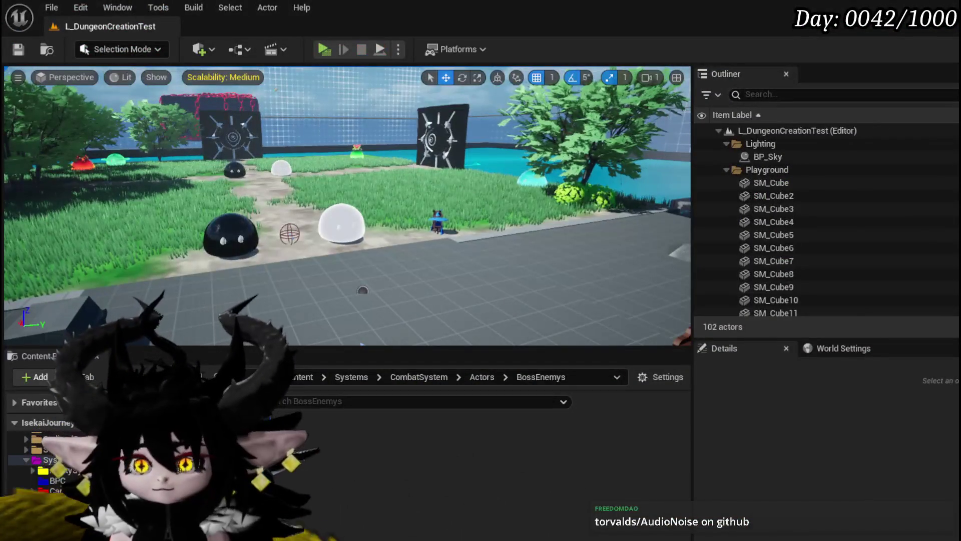
Save the level twice, expanding the Systems folder in the Content Browser in between
left_click(16, 49)
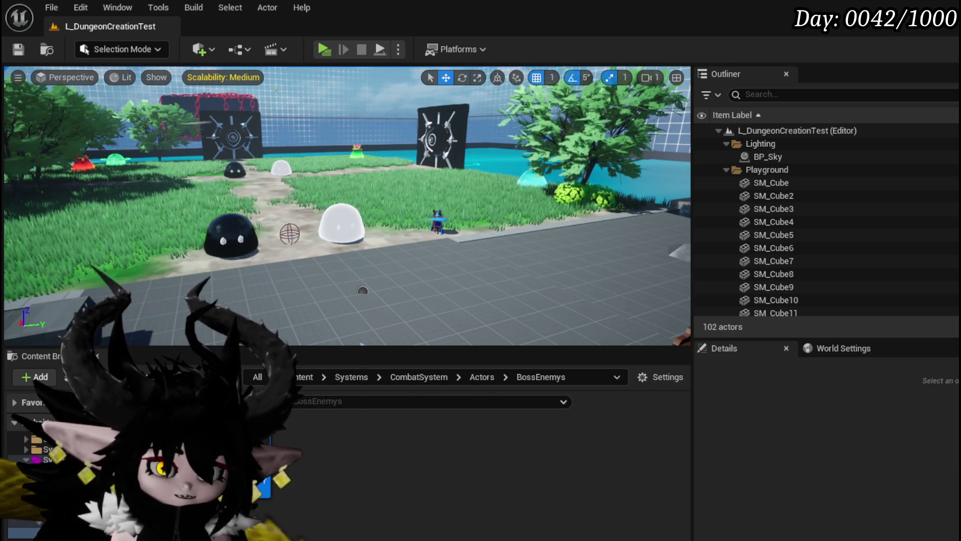
left_click(45, 459)
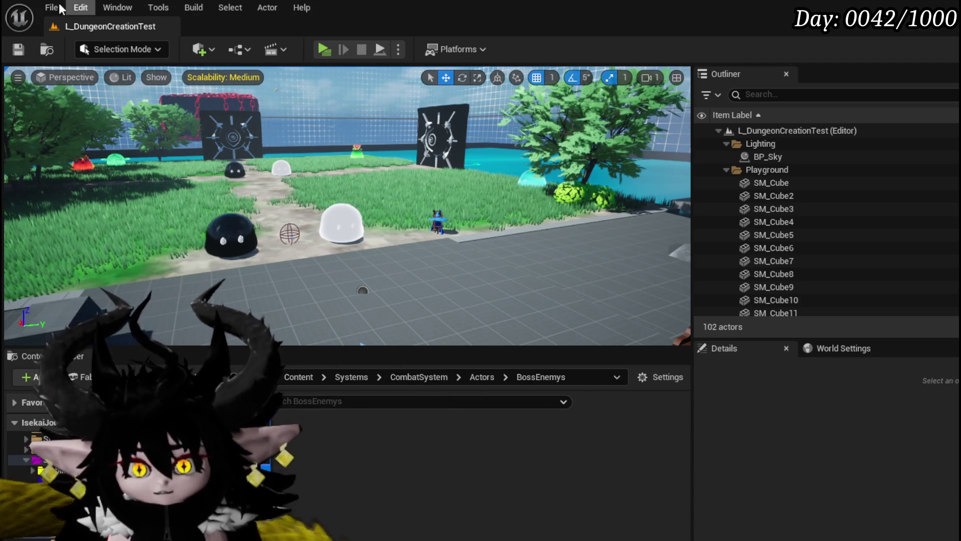
left_click(18, 49)
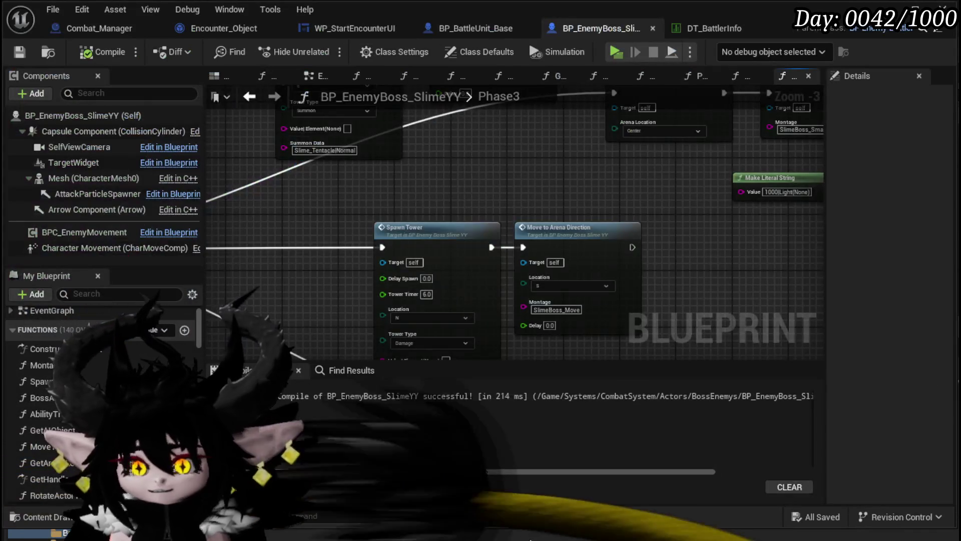
In the BP_EnemyBoss_SlimeYY Phase3 graph, navigate to the north Spawn Tower and select its Tower Timer
scroll(440, 154, "down", 2)
mouse_move(441, 154)
left_mouse_down()
mouse_move(356, 242)
mouse_move(320, 116)
left_mouse_up()
scroll(349, 251, "up", 4)
mouse_move(349, 251)
left_mouse_down()
mouse_move(306, 171)
mouse_move(556, 225)
mouse_move(560, 299)
left_mouse_up()
scroll(306, 171, "down", 3)
scroll(562, 240, "up", 3)
left_click(429, 207)
Change the north Spawn Tower's Tower Timer from 6.0 to 10, save the blueprint, return to the level
type("8")
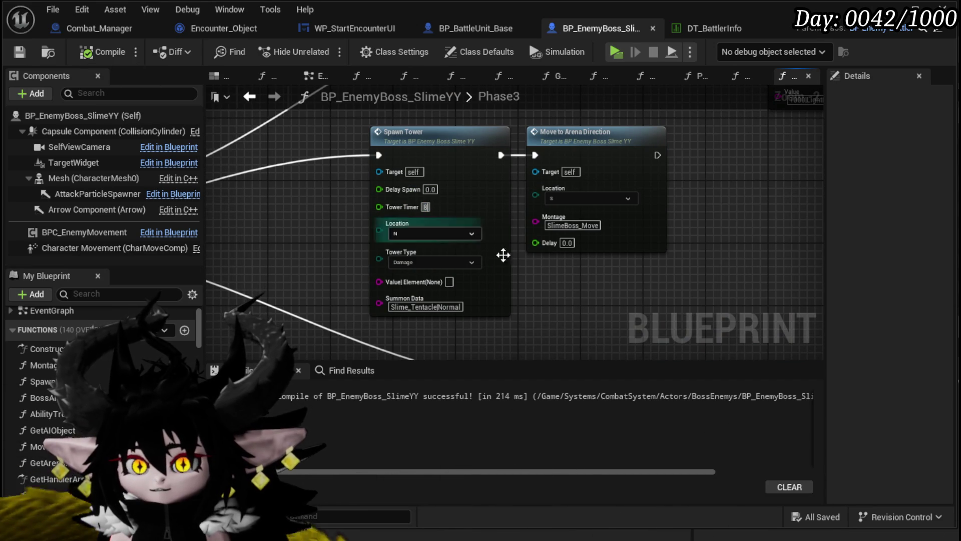
left_click(425, 207)
type("10")
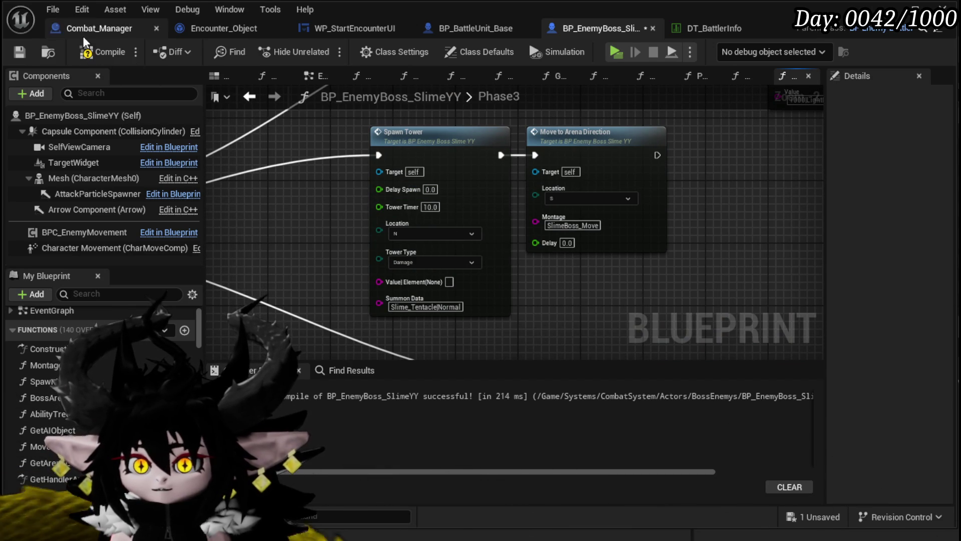
left_click(18, 51)
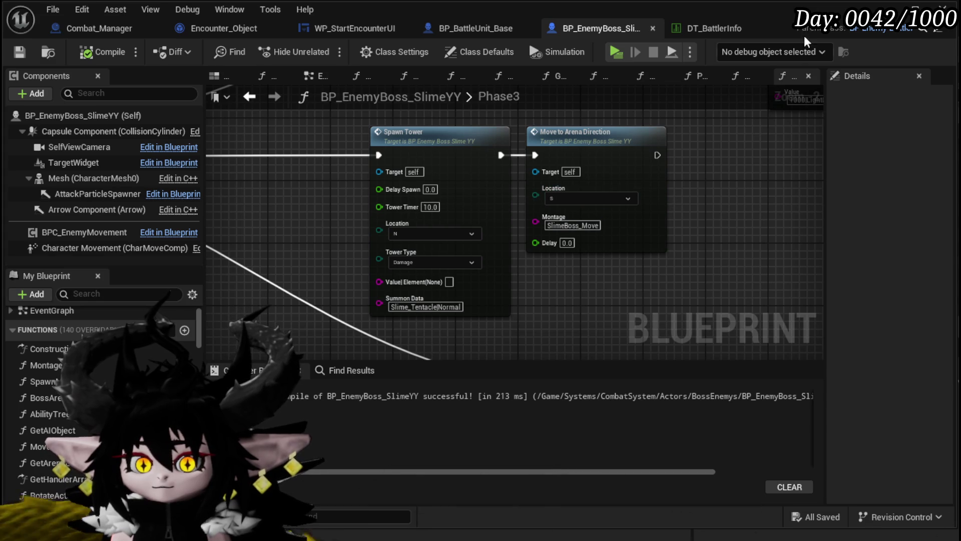
key("alt+Tab")
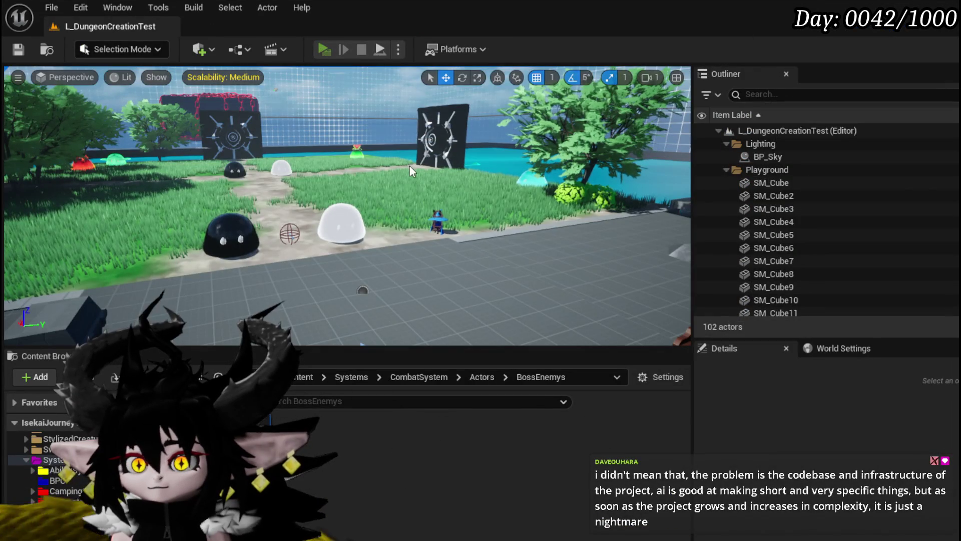
Play-test the boss fight, casting the Void Movement card at a target, then stop the session
key("alt+p")
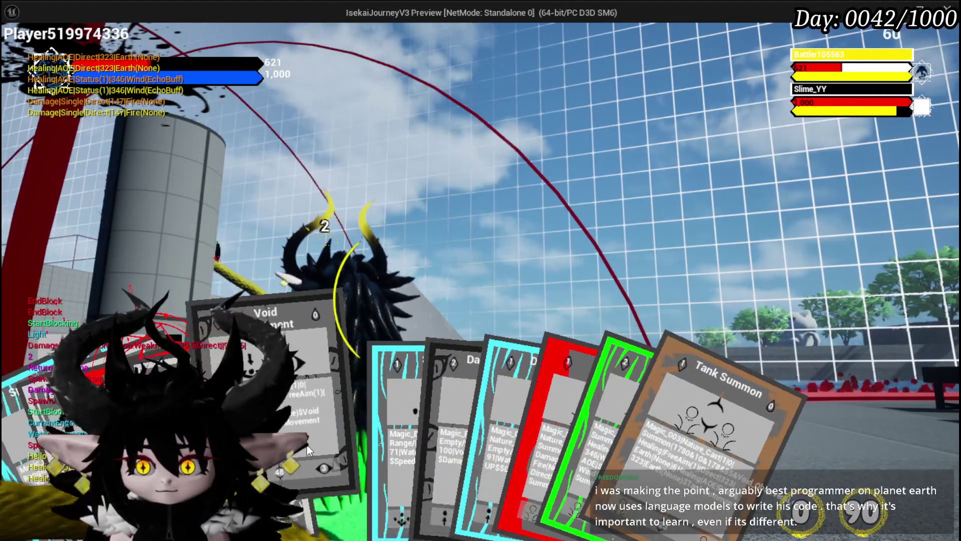
left_click(313, 440)
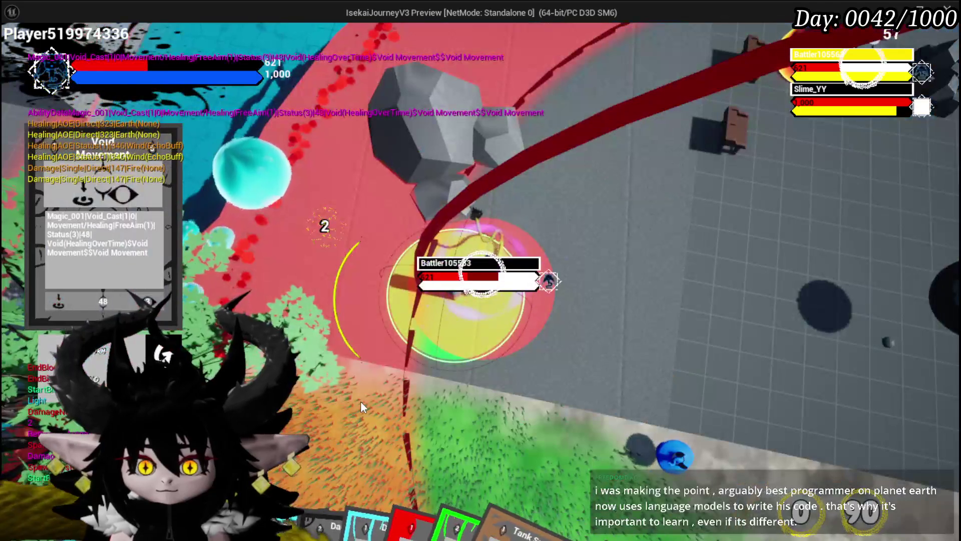
left_click(361, 401)
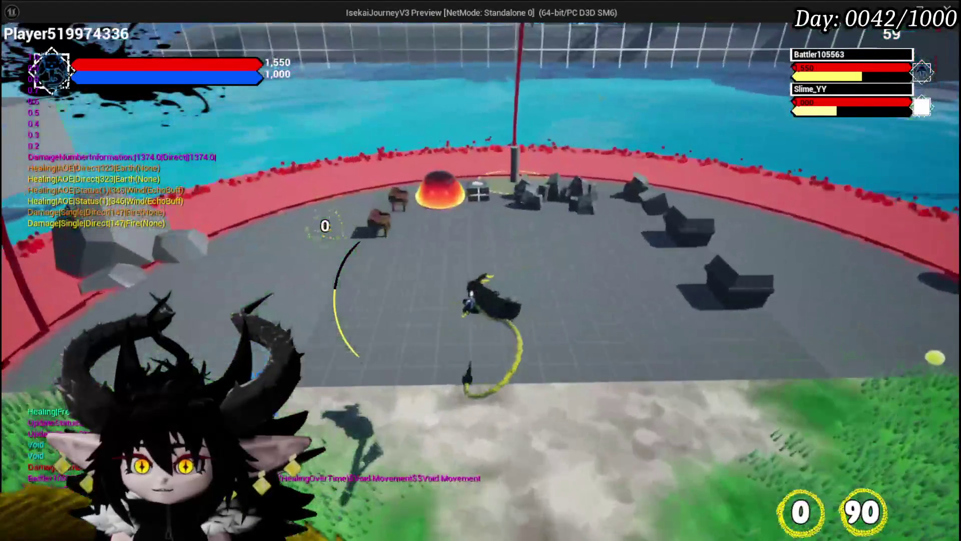
key("Escape")
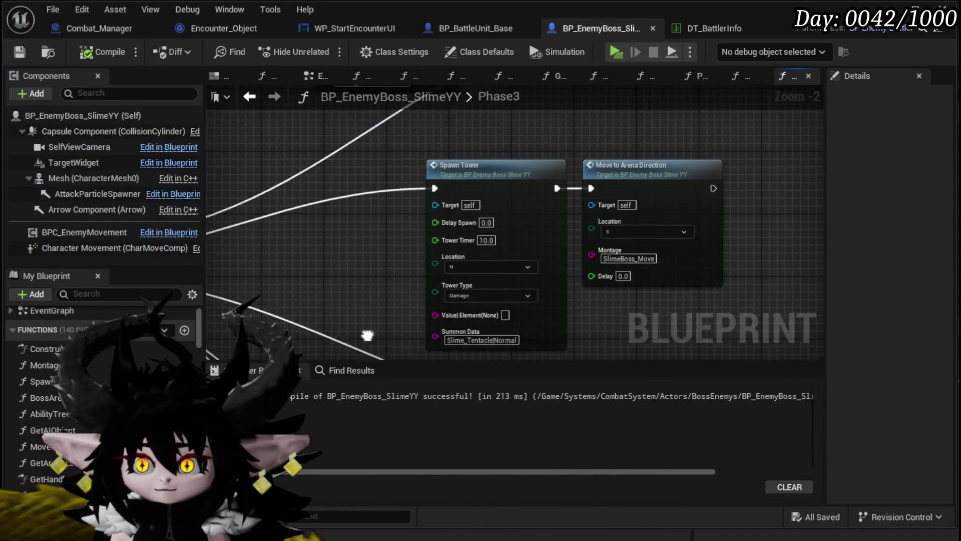
Switch the Phase3 Spawn Tower's Tower Type from Damage to Summon
scroll(367, 336, "down", 2)
mouse_move(367, 335)
left_mouse_down()
mouse_move(451, 305)
mouse_move(525, 320)
mouse_move(583, 314)
mouse_move(330, 296)
left_mouse_up()
scroll(328, 290, "up", 2)
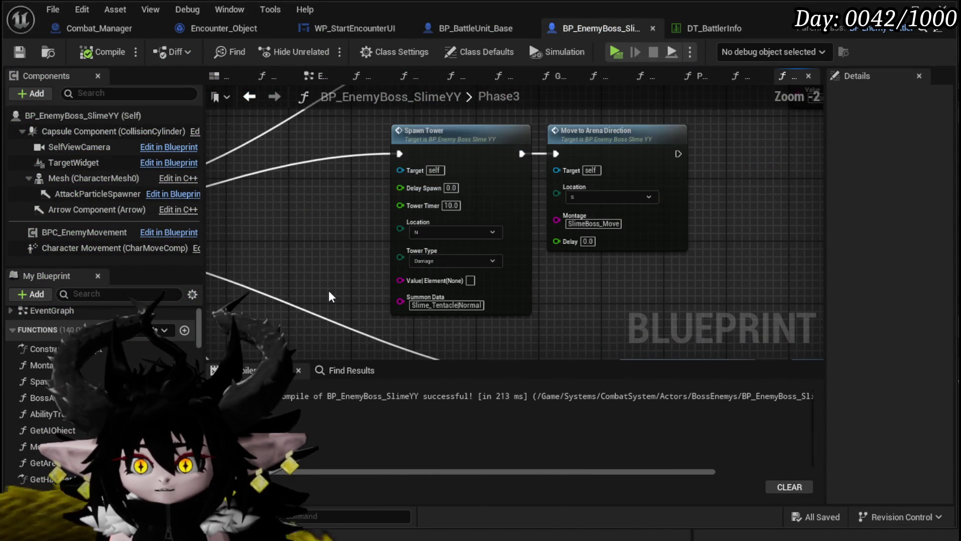
left_click(436, 261)
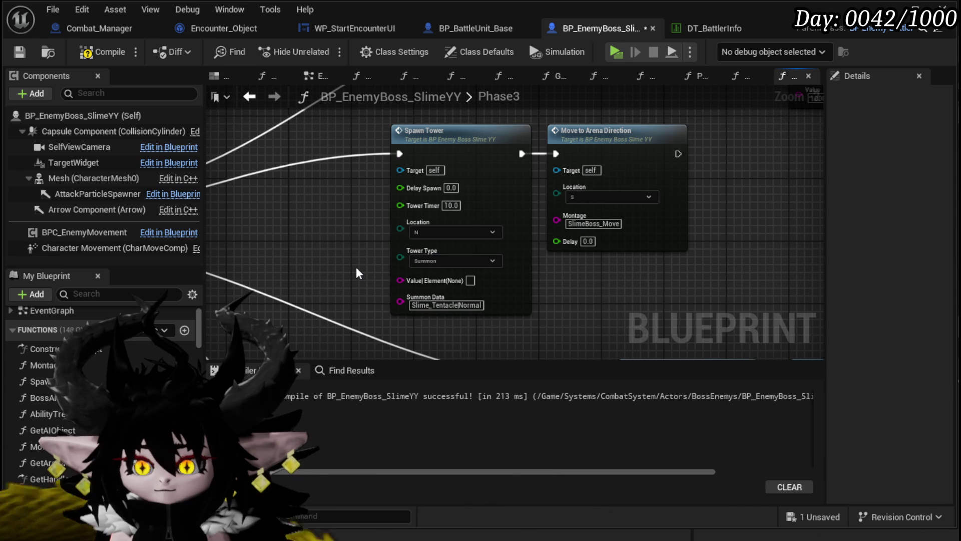
Review the Spawn Delayed Marker, Montage, Move to Arena Direction and Switch on Int nodes, then save with Ctrl+S
scroll(356, 269, "up", 1)
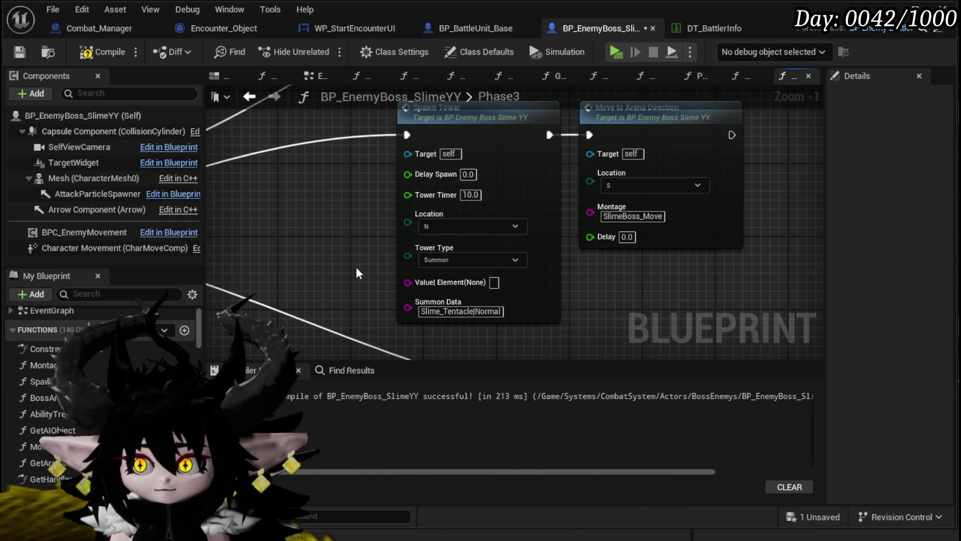
left_click_drag(357, 269, 342, 298)
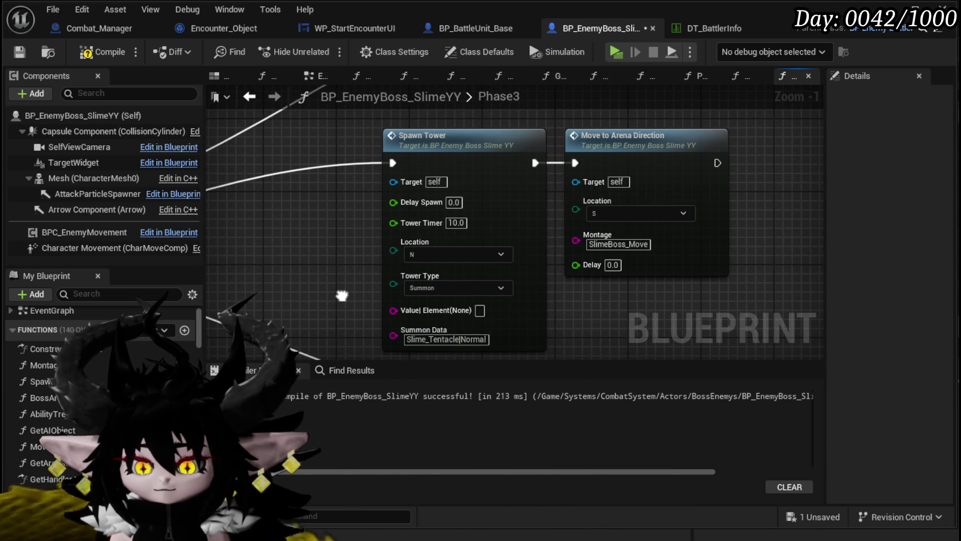
scroll(356, 211, "down", 2)
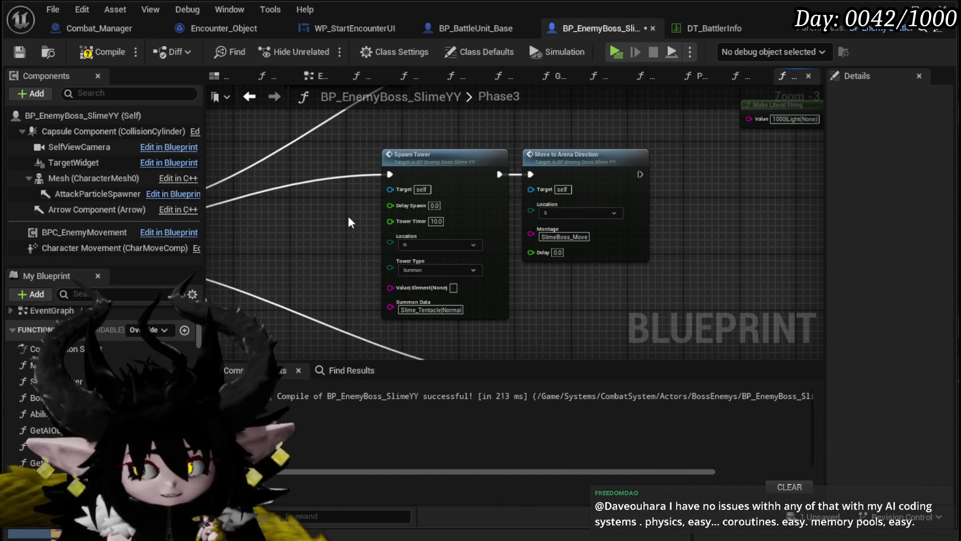
scroll(350, 240, "down", 1)
scroll(340, 215, "down", 1)
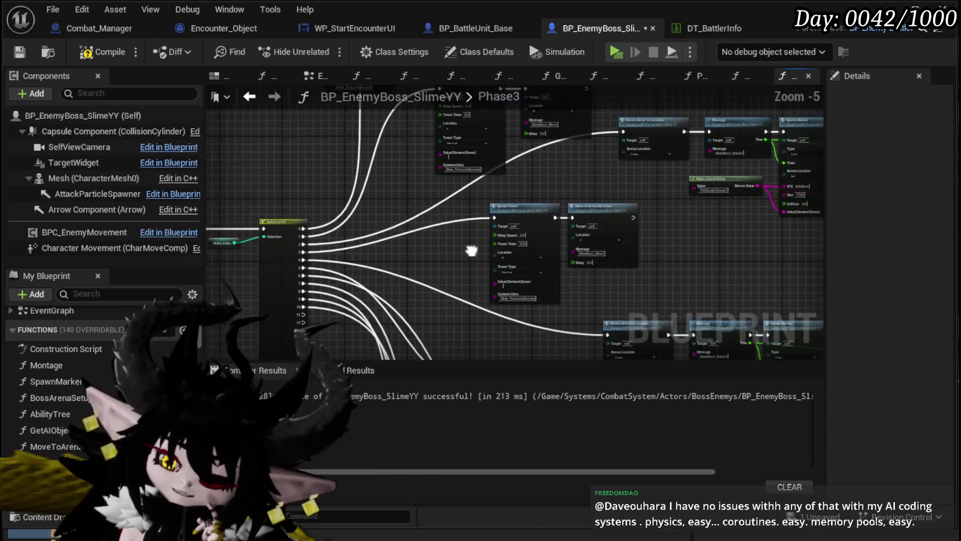
left_click_drag(561, 227, 298, 274)
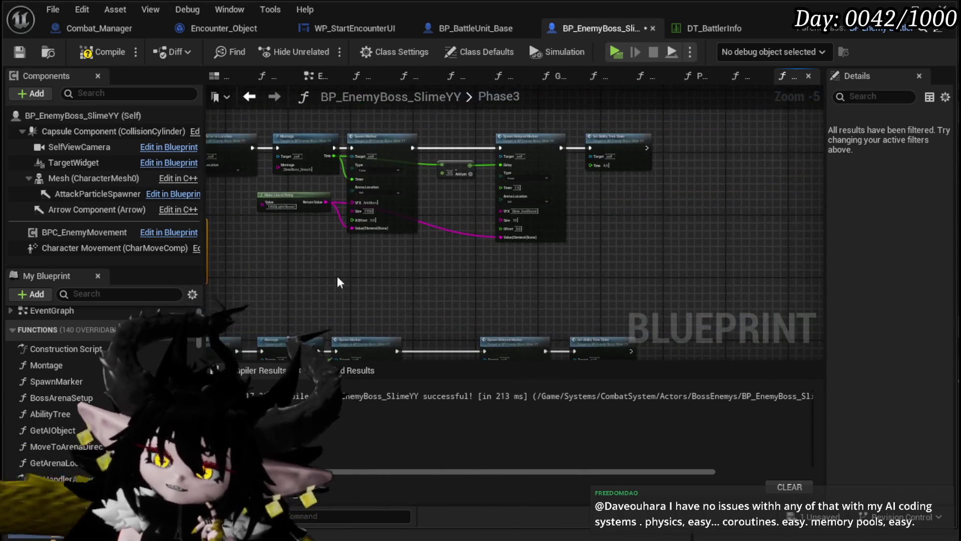
scroll(640, 209, "up", 3)
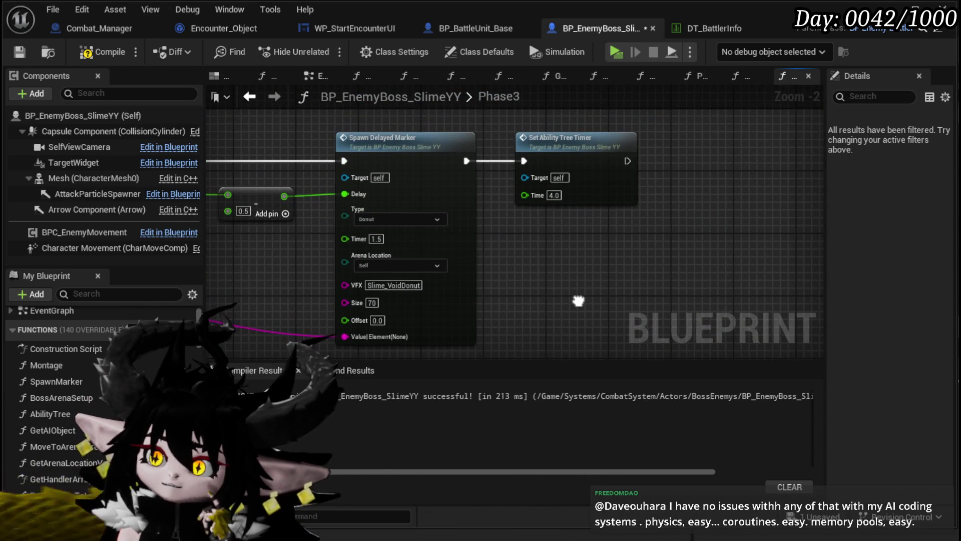
scroll(579, 301, "down", 2)
left_click_drag(386, 262, 505, 247)
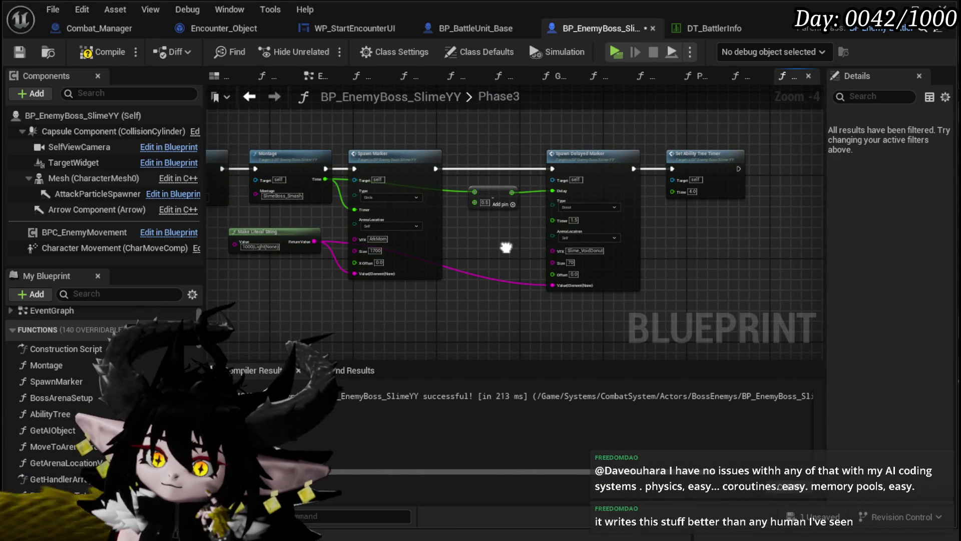
mouse_move(506, 248)
left_mouse_down()
mouse_move(564, 230)
mouse_move(307, 253)
mouse_move(565, 228)
mouse_move(495, 280)
mouse_move(628, 228)
left_mouse_up()
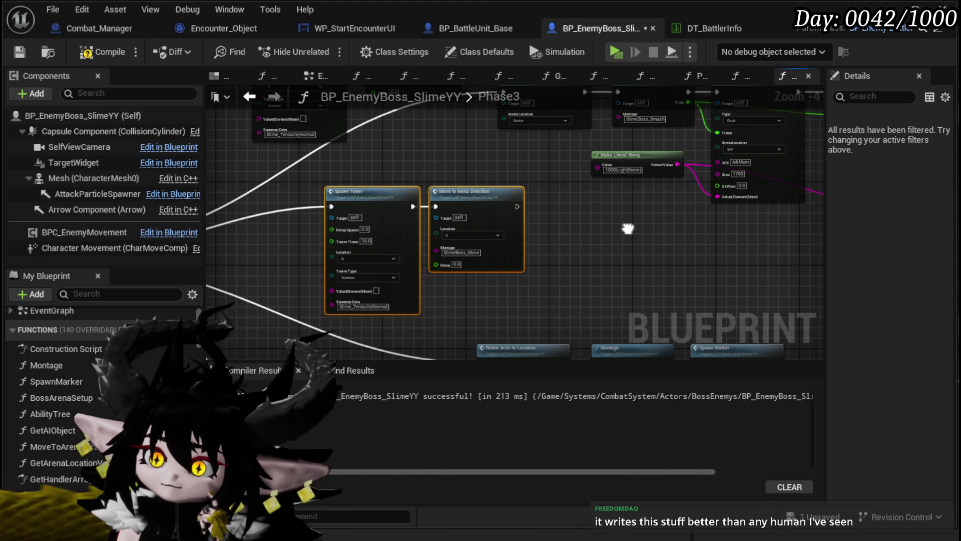
left_click_drag(628, 228, 657, 340)
left_click_drag(311, 300, 349, 209)
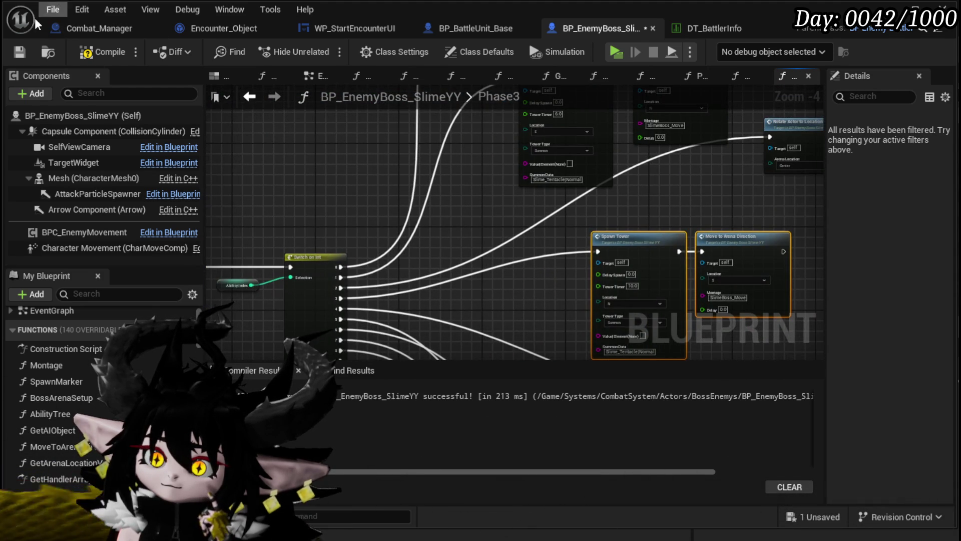
key("ctrl+s")
mouse_move(320, 202)
left_mouse_down()
mouse_move(318, 133)
mouse_move(316, 208)
mouse_move(311, 188)
left_mouse_up()
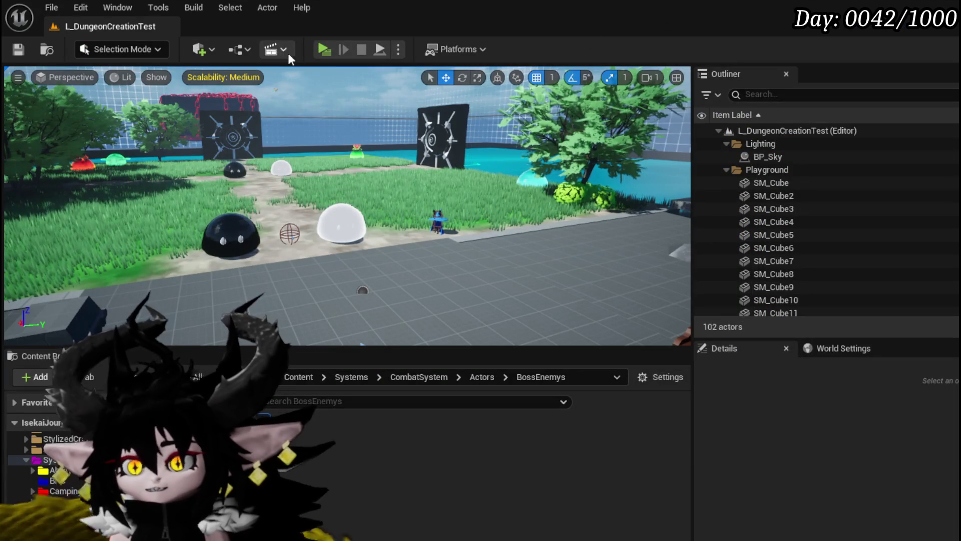
Play-test the level, walking toward the slimes and casting the water-splash spell, then end the session
left_click(320, 49)
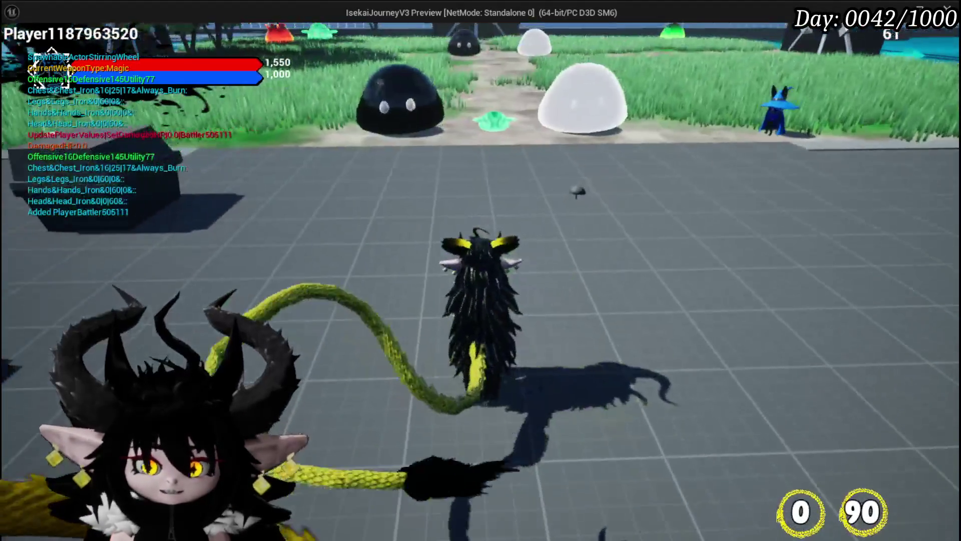
key("w")
key("1")
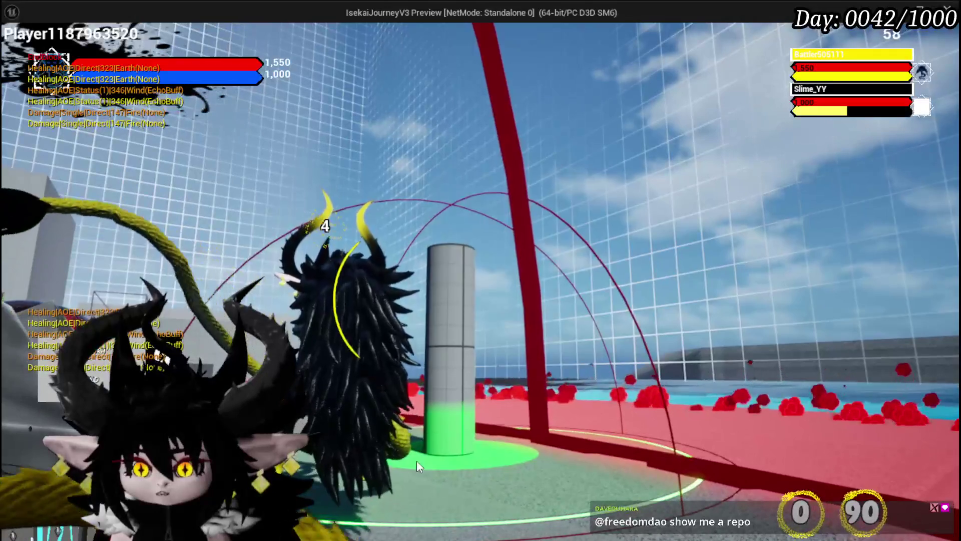
key("Escape")
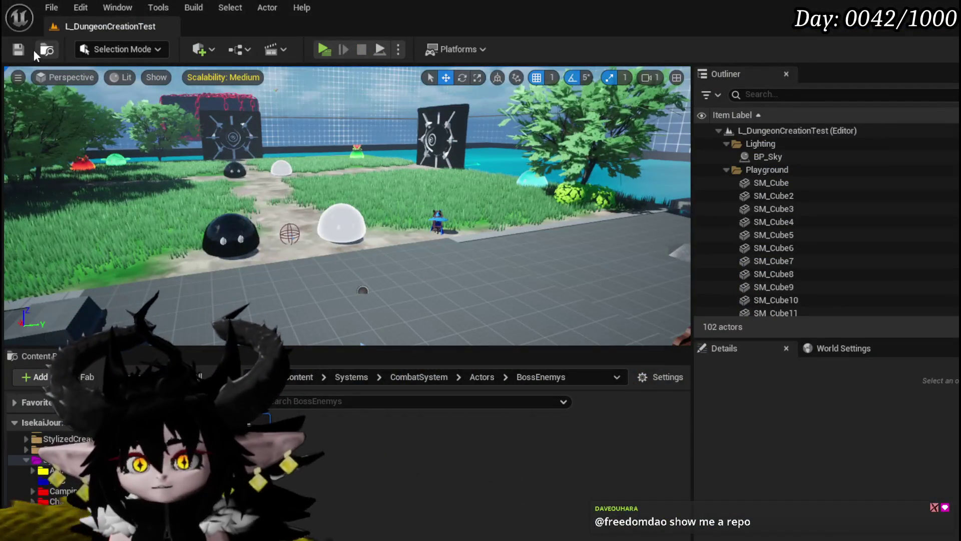
Save the level, review the Phase3 Spawn Tower nodes in BP_EnemyBoss_SlimeYY, then Save All
left_click(28, 52)
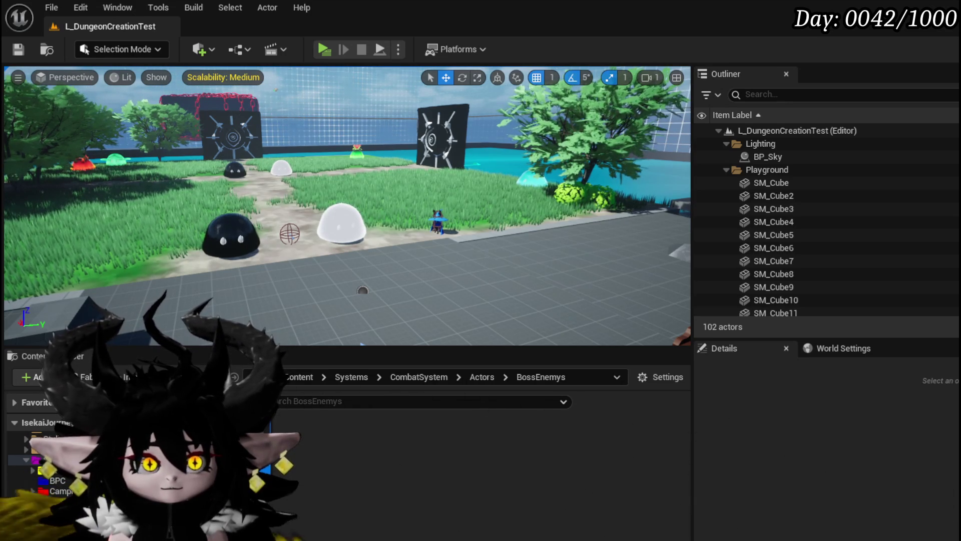
key("alt+Tab")
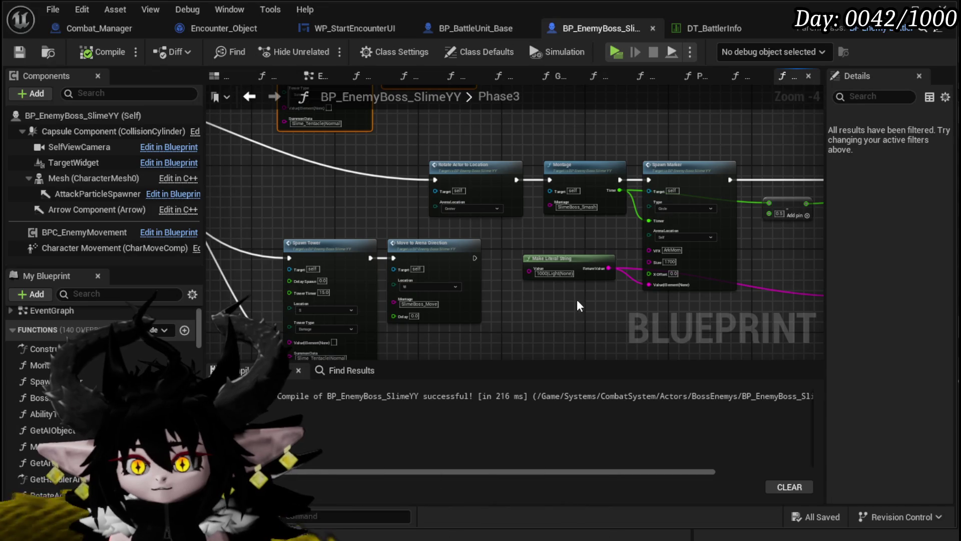
mouse_move(542, 293)
left_mouse_down()
mouse_move(410, 109)
mouse_move(478, 90)
left_mouse_up()
mouse_move(264, 235)
left_mouse_down()
mouse_move(480, 277)
mouse_move(397, 253)
mouse_move(360, 300)
mouse_move(375, 315)
mouse_move(363, 271)
mouse_move(367, 168)
mouse_move(374, 173)
left_mouse_up()
scroll(480, 277, "down", 1)
scroll(374, 172, "up", 4)
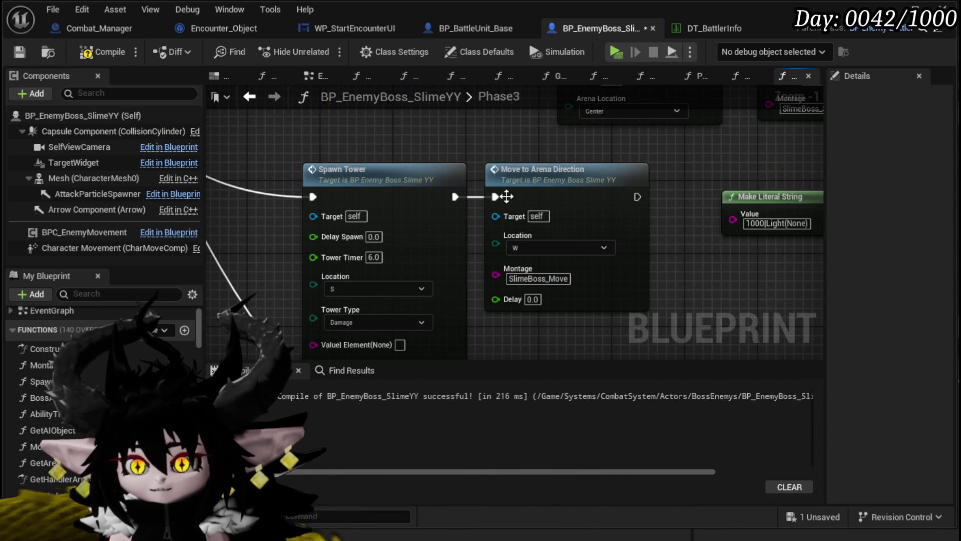
scroll(373, 133, "down", 5)
left_click(20, 52)
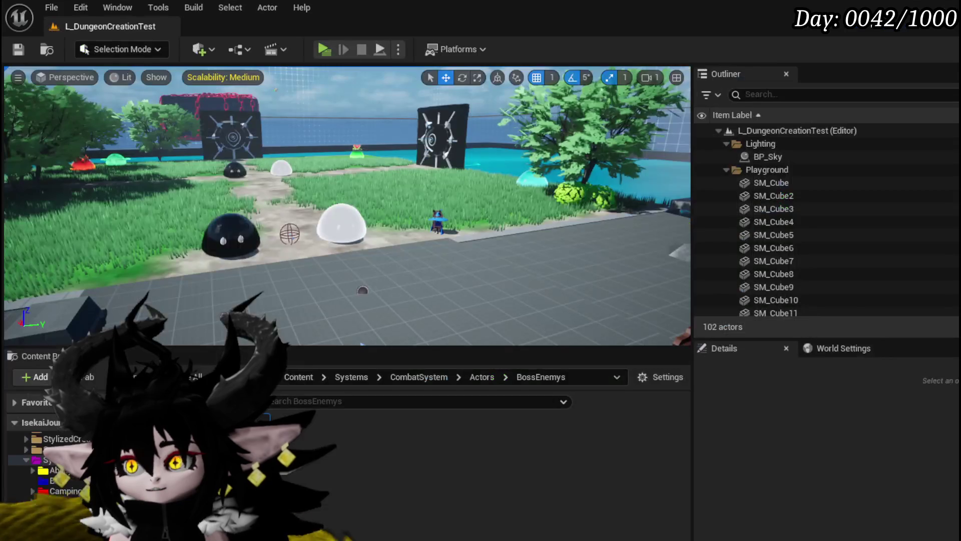
Play-test the boss encounter, casting a spell and picking an in-game X/O option, then stop the session
left_click(322, 49)
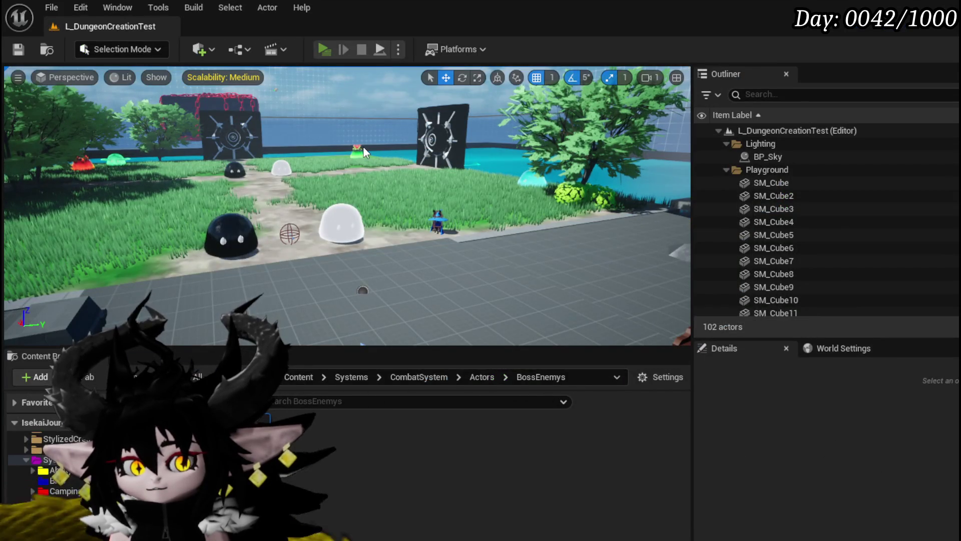
key("1")
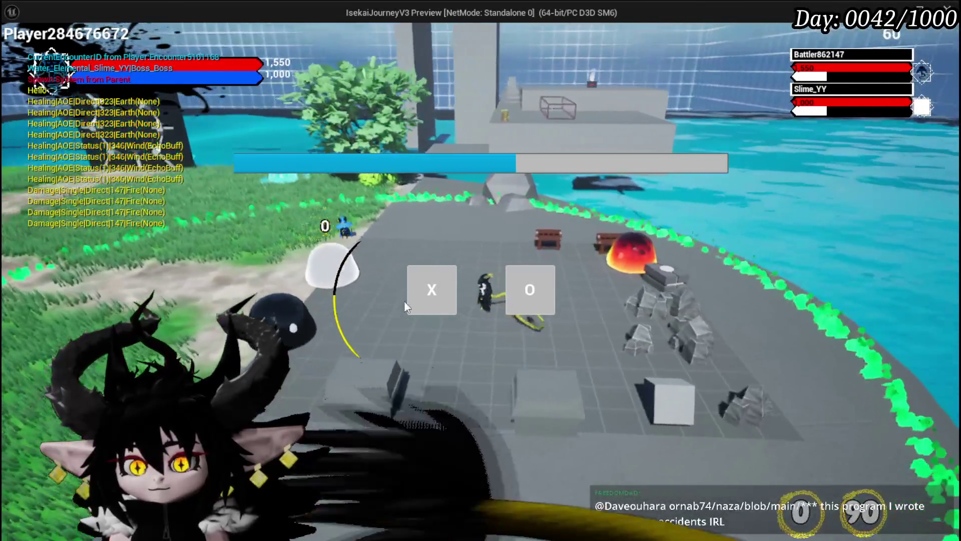
left_click(408, 301)
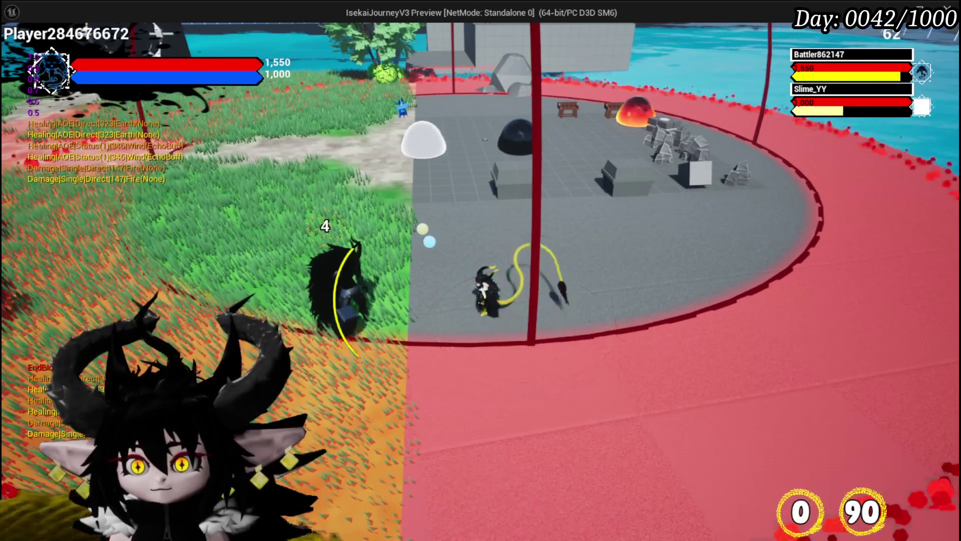
key("Escape")
Save the level and switch back to the BP_EnemyBoss_SlimeYY Phase3 graph
left_click(11, 50)
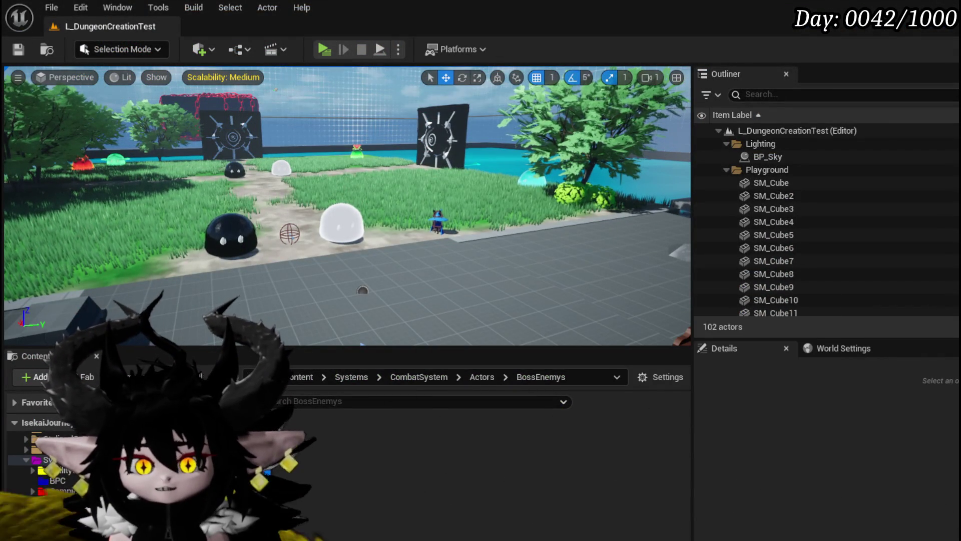
key("alt+Tab")
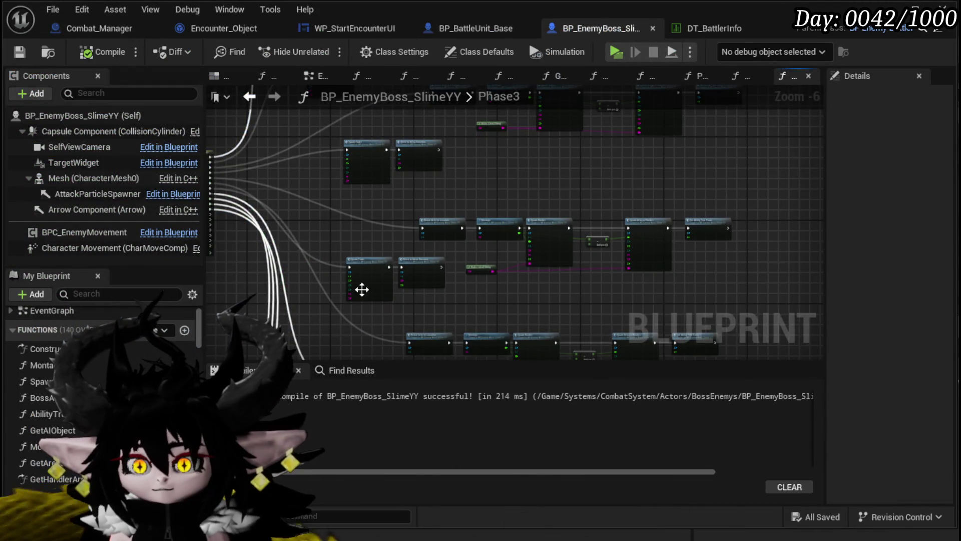
scroll(391, 301, "up", 3)
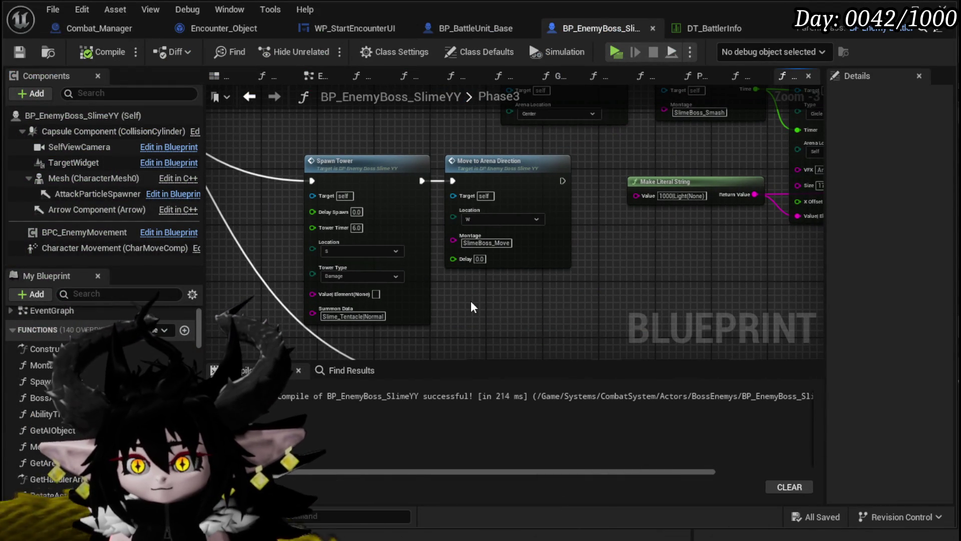
Choose a different Tower Type on the Phase3 Spawn Tower node
scroll(471, 300, "down", 4)
scroll(335, 251, "up", 5)
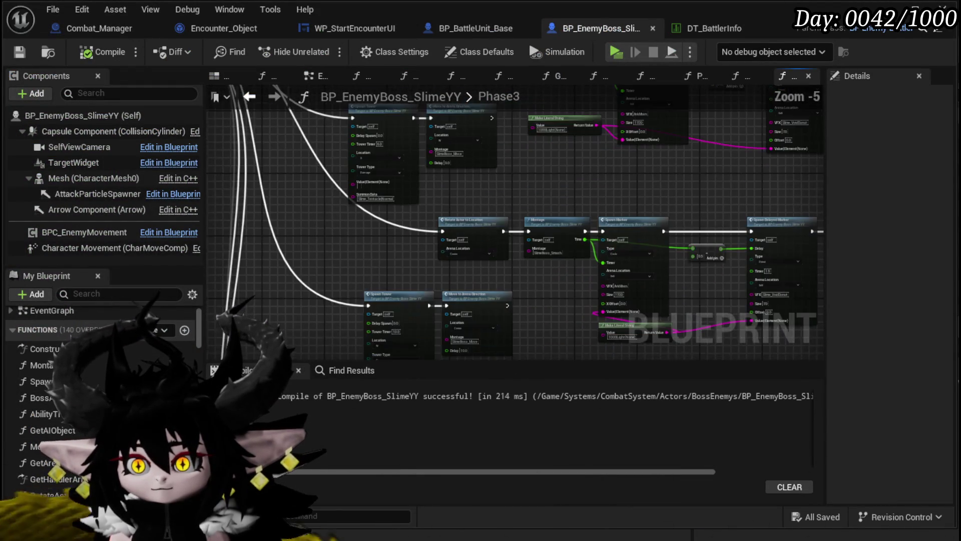
left_click_drag(334, 287, 316, 238)
scroll(316, 236, "down", 2)
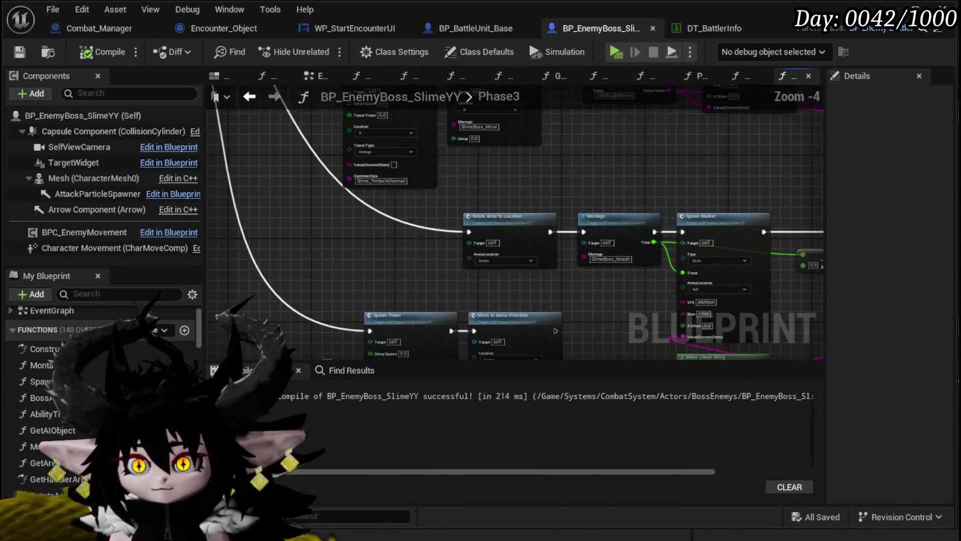
scroll(429, 264, "up", 3)
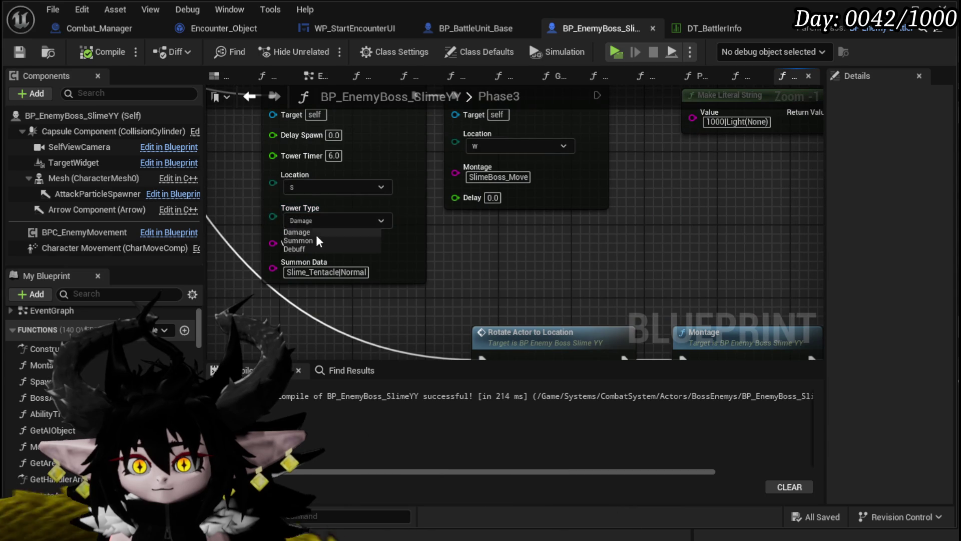
left_click(311, 239)
Set the Set Ability Tree Timer node's Time to 10
scroll(468, 262, "down", 2)
mouse_move(467, 262)
left_mouse_down()
mouse_move(345, 307)
mouse_move(305, 155)
mouse_move(365, 196)
mouse_move(247, 253)
mouse_move(204, 296)
left_mouse_up()
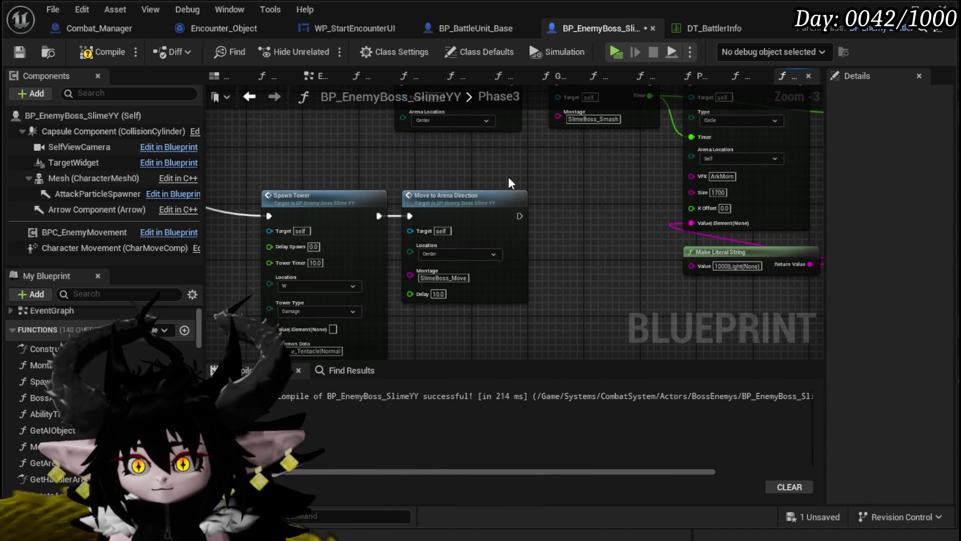
mouse_move(509, 177)
left_mouse_down()
mouse_move(601, 200)
mouse_move(619, 125)
mouse_move(623, 242)
left_mouse_up()
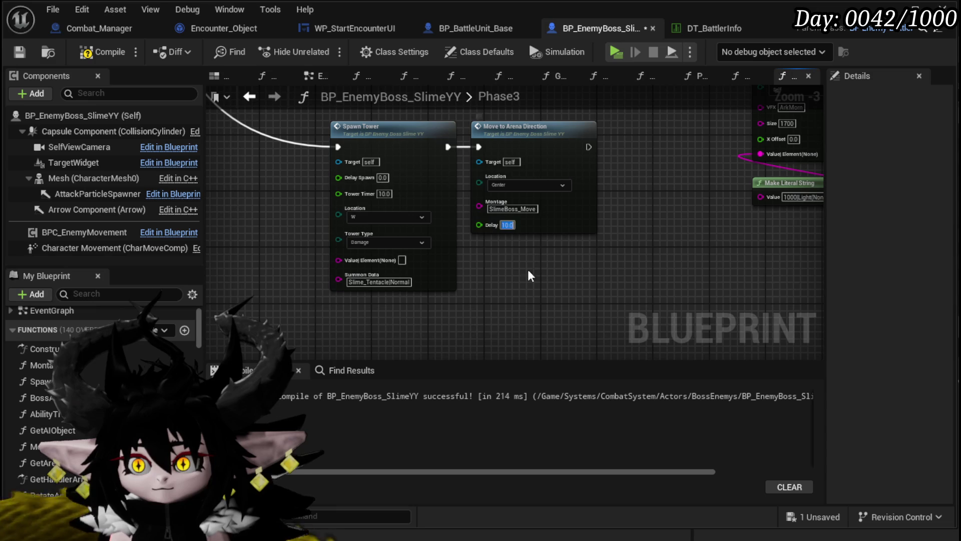
mouse_move(519, 278)
left_mouse_down()
mouse_move(498, 257)
mouse_move(571, 272)
left_mouse_up()
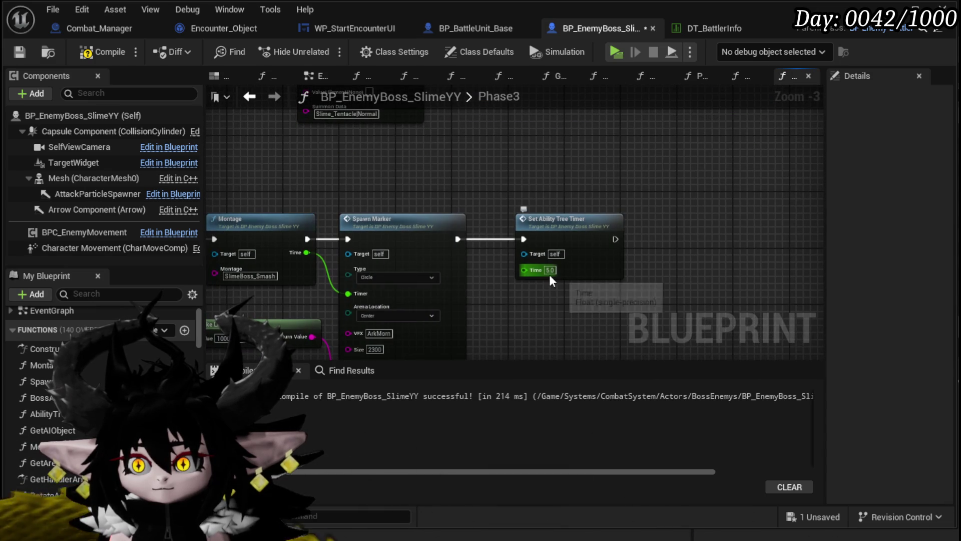
mouse_move(536, 302)
left_mouse_down()
mouse_move(539, 135)
mouse_move(553, 97)
left_mouse_up()
left_click(567, 244)
type("10")
Return to the Spawn Tower nodes and save the Blueprint with the Phase3 timer changes
mouse_move(521, 169)
left_mouse_down()
mouse_move(497, 307)
mouse_move(480, 335)
mouse_move(451, 339)
left_mouse_up()
scroll(451, 339, "up", 2)
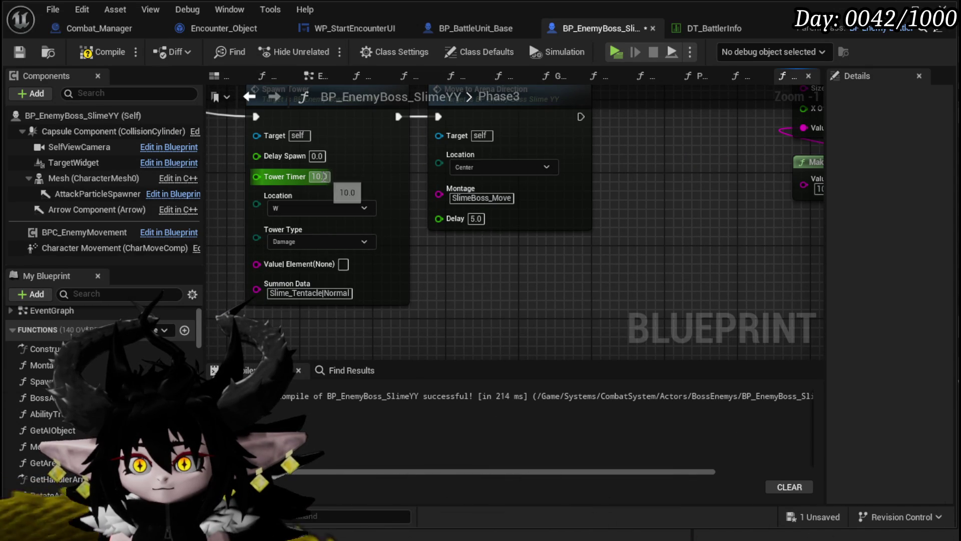
scroll(483, 269, "down", 2)
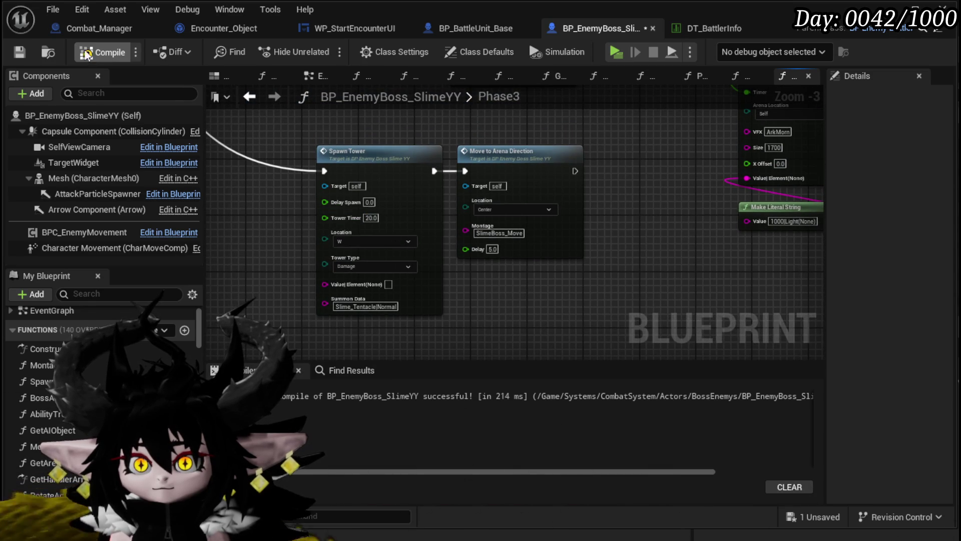
left_click(20, 52)
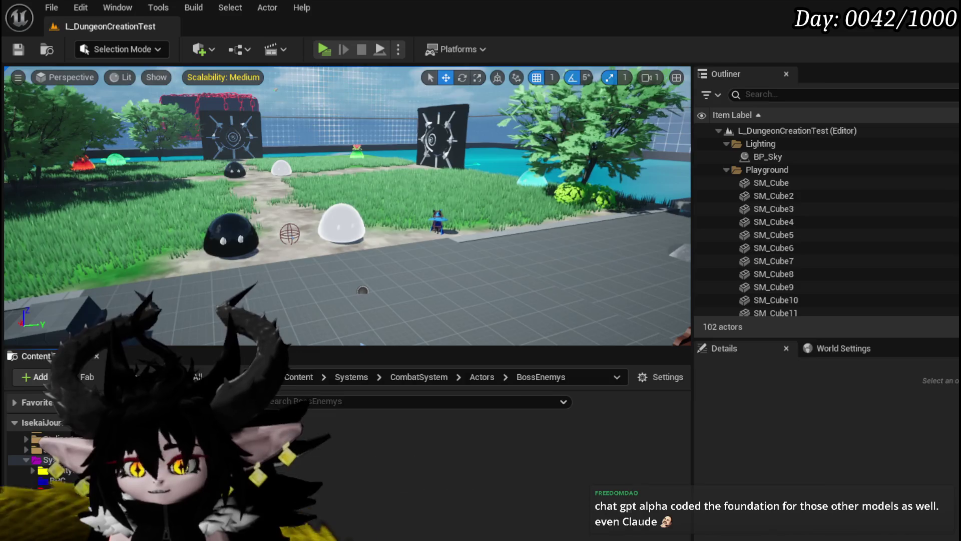
Switch from the level editor back to the BP_EnemyBoss_SlimeYY Blueprint editor
key("alt+Tab")
Survey the Phase3 graph around the Spawn Tower, Montage and Spawn Marker nodes
scroll(271, 251, "down", 5)
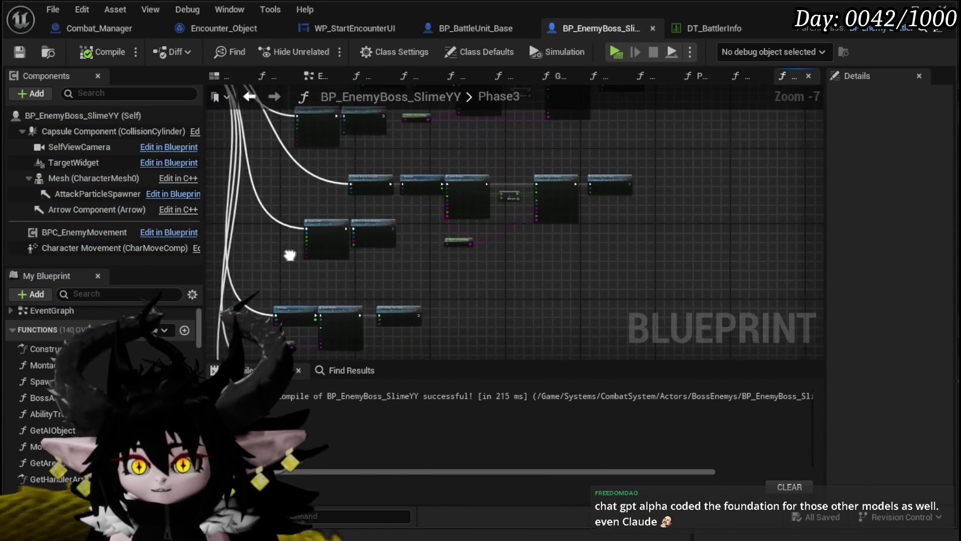
scroll(289, 255, "up", 7)
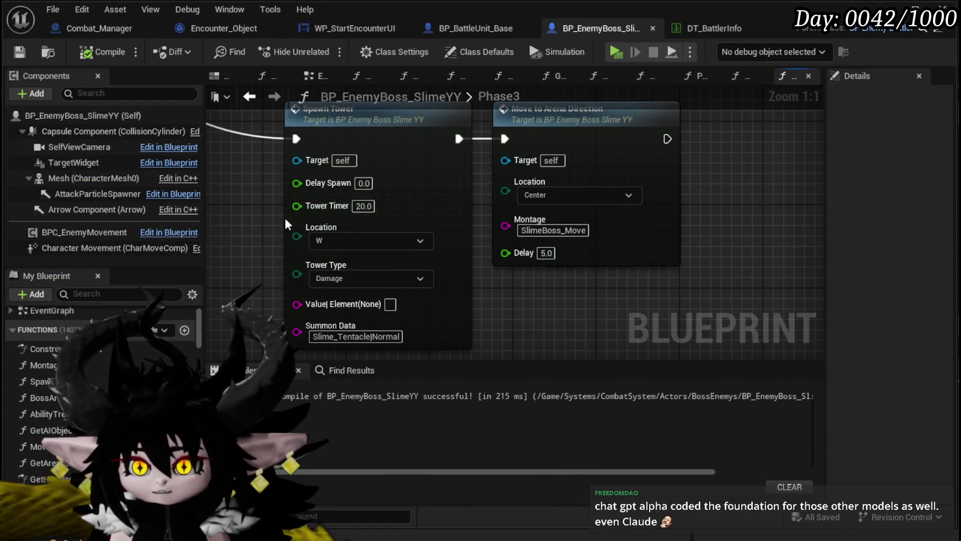
scroll(364, 207, "down", 2)
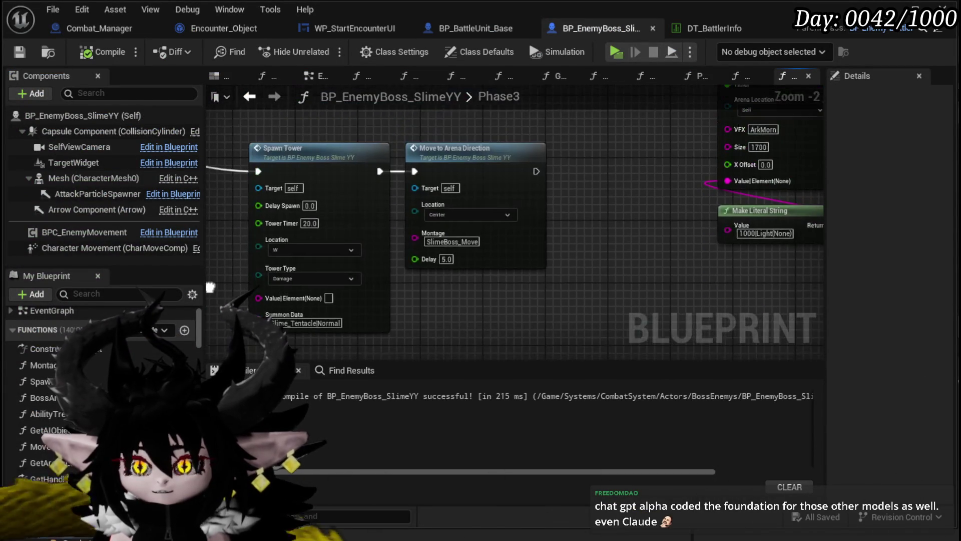
left_click_drag(210, 283, 286, 269)
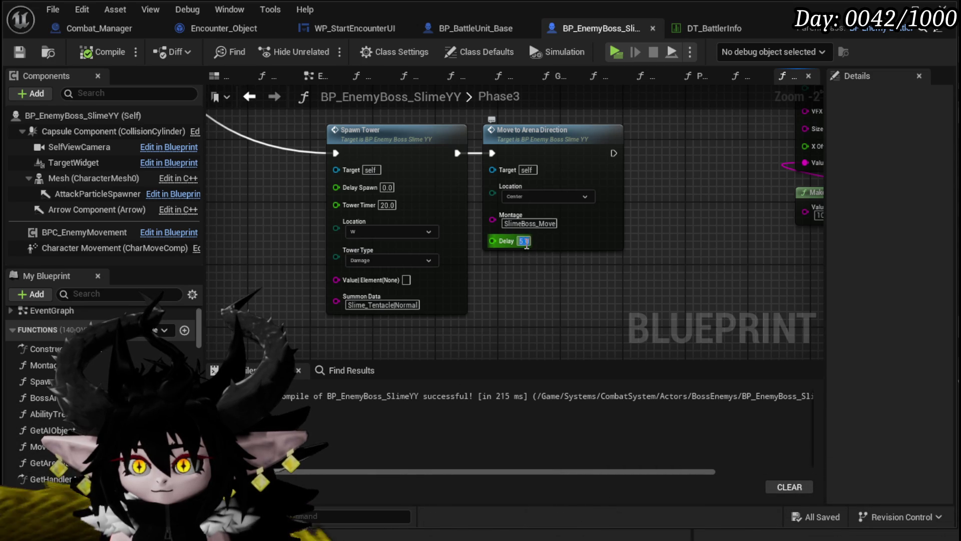
mouse_move(542, 289)
left_mouse_down()
mouse_move(488, 179)
mouse_move(526, 290)
mouse_move(344, 186)
left_mouse_up()
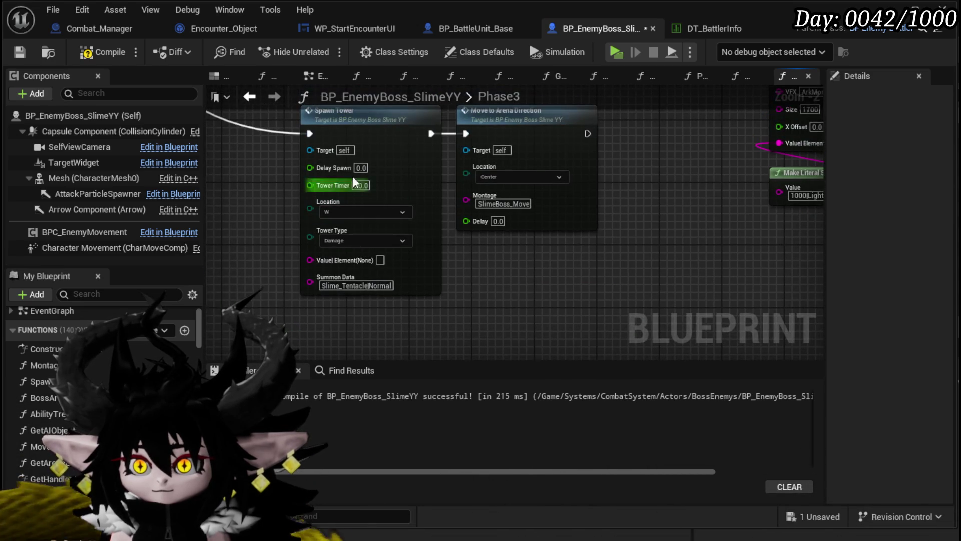
mouse_move(546, 226)
left_mouse_down()
mouse_move(501, 166)
mouse_move(510, 145)
mouse_move(451, 211)
mouse_move(492, 96)
left_mouse_up()
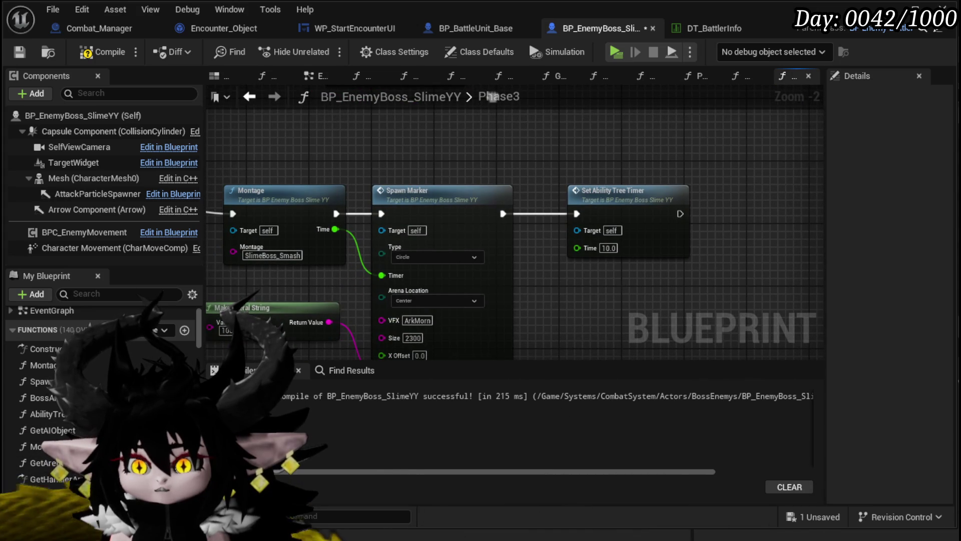
left_click_drag(554, 281, 559, 161)
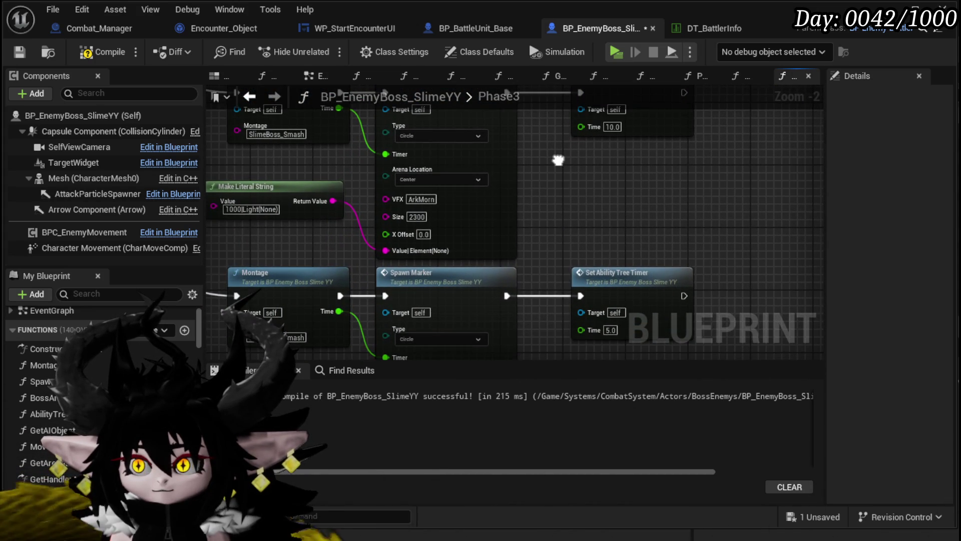
left_click_drag(587, 197, 578, 130)
mouse_move(543, 276)
left_mouse_down()
mouse_move(535, 201)
mouse_move(525, 346)
mouse_move(502, 141)
mouse_move(540, 182)
mouse_move(530, 157)
mouse_move(539, 102)
left_mouse_up()
scroll(538, 178, "down", 3)
scroll(539, 179, "up", 2)
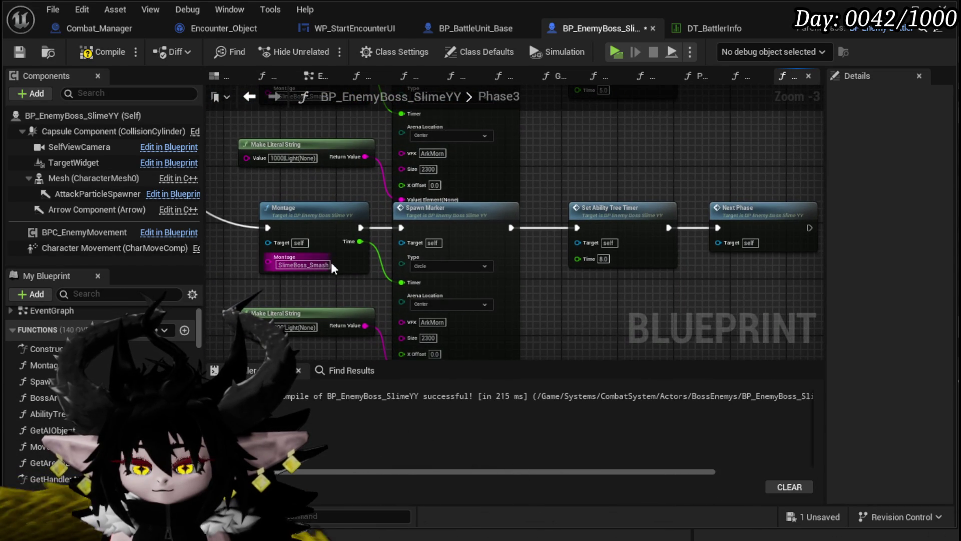
scroll(569, 151, "down", 4)
left_click_drag(548, 188, 496, 297)
scroll(495, 210, "up", 5)
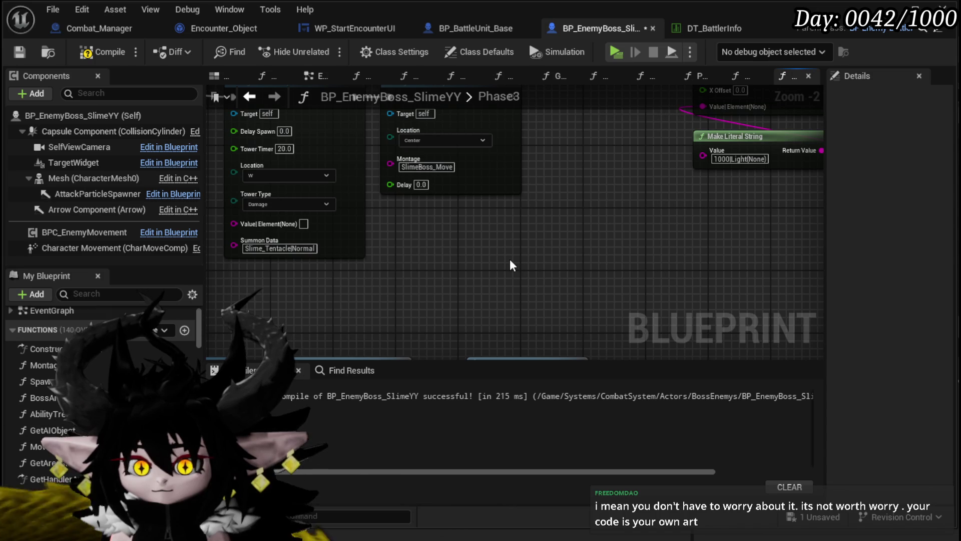
left_click_drag(509, 256, 519, 316)
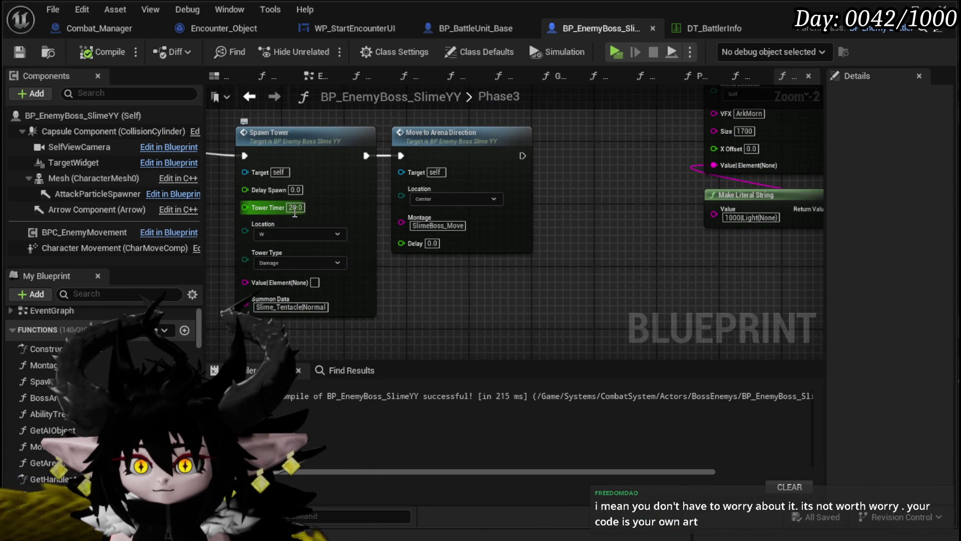
left_click(503, 308)
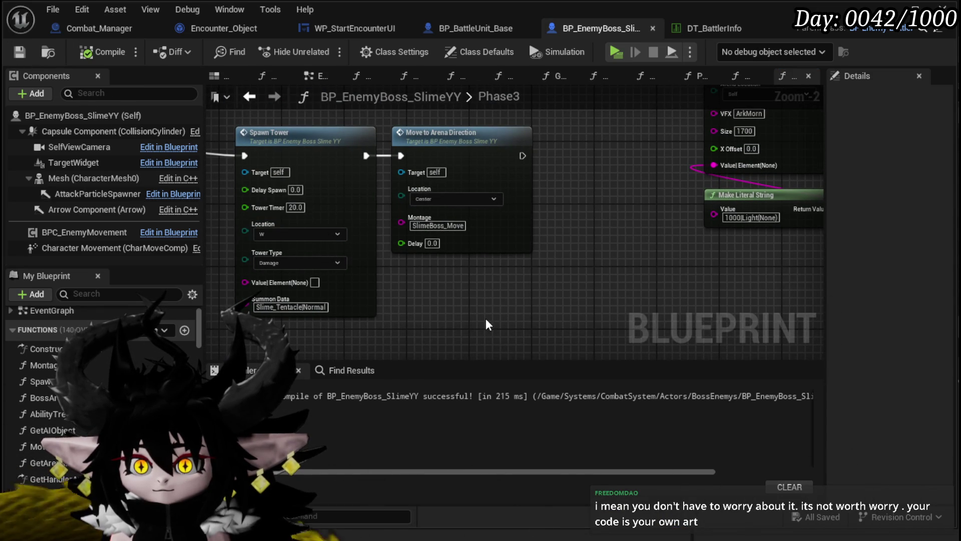
Paste a copy of the Make Literal String node near Spawn Tower and nudge it left
mouse_move(486, 325)
left_mouse_down()
mouse_move(489, 203)
mouse_move(516, 327)
mouse_move(515, 274)
mouse_move(575, 318)
mouse_move(551, 279)
left_mouse_up()
scroll(550, 277, "down", 4)
scroll(410, 292, "up", 3)
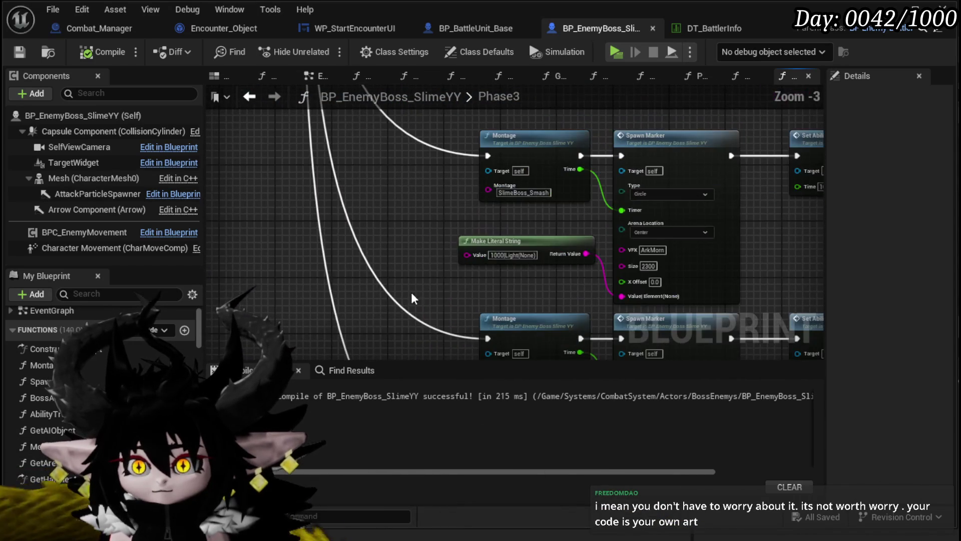
left_click_drag(428, 150, 380, 350)
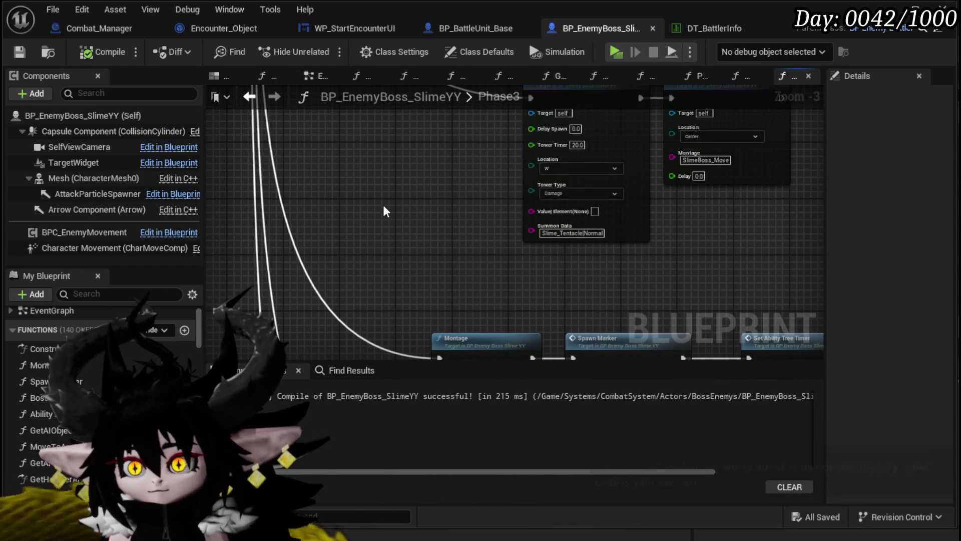
key("ctrl+v")
mouse_move(498, 214)
left_mouse_down()
mouse_move(455, 209)
mouse_move(640, 266)
mouse_move(529, 159)
left_mouse_up()
Shift the bottom node row ending in Next Phase, with its literal, slightly down
scroll(504, 255, "down", 2)
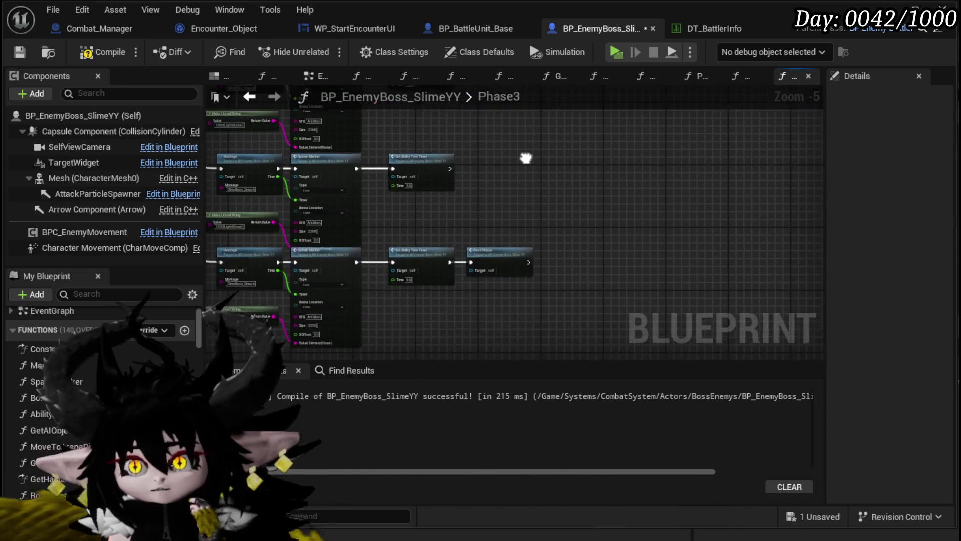
scroll(530, 159, "up", 3)
scroll(442, 245, "up", 1)
scroll(440, 236, "down", 3)
left_click_drag(544, 228, 604, 220)
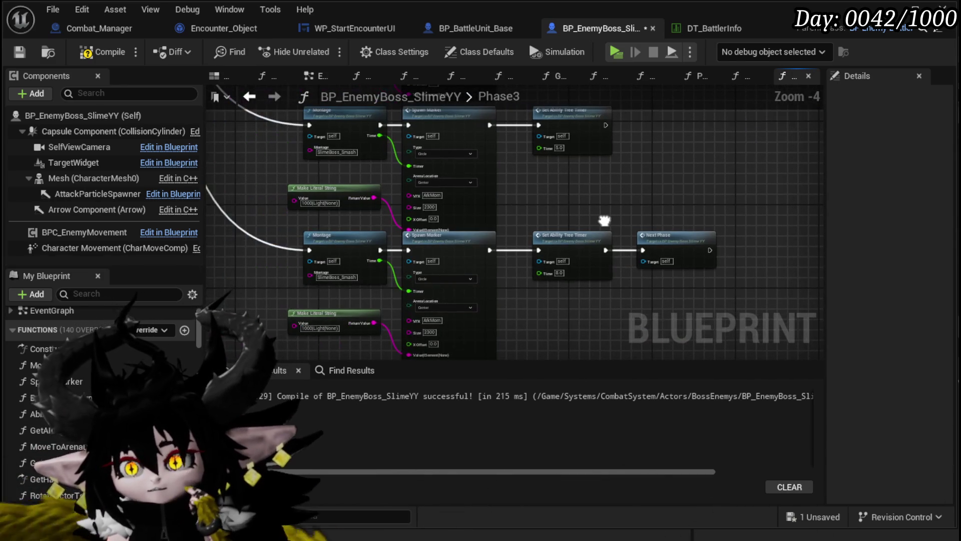
left_click_drag(294, 339, 679, 245)
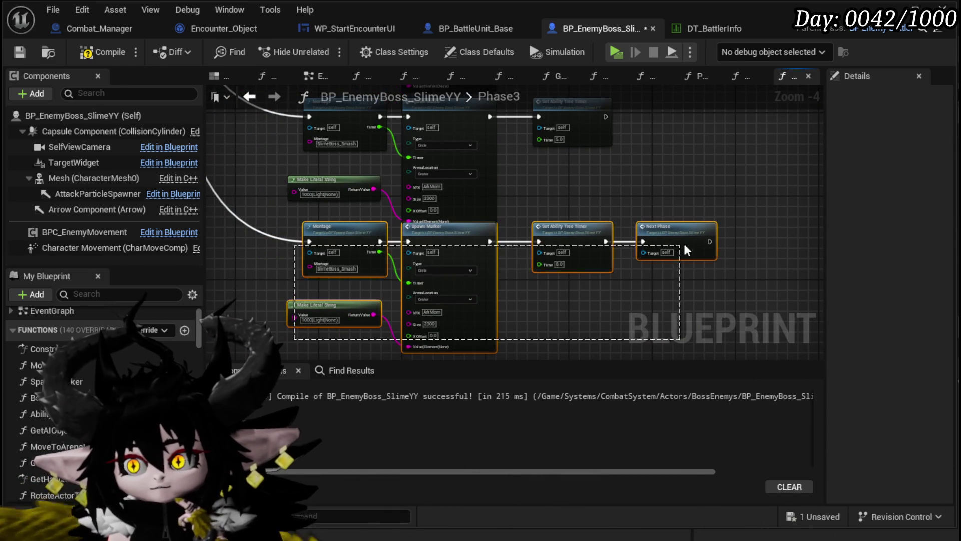
mouse_move(582, 234)
left_mouse_down()
mouse_move(603, 254)
mouse_move(587, 255)
left_mouse_up()
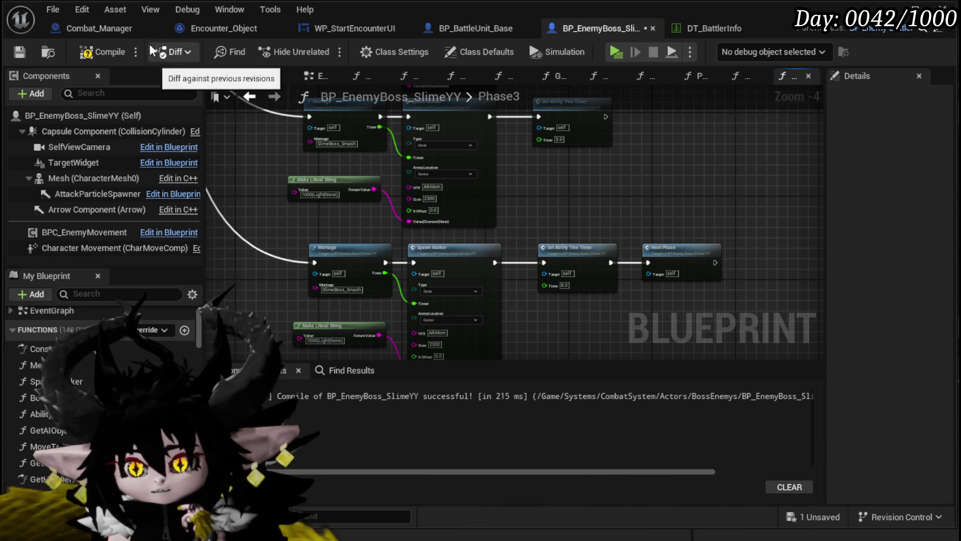
Compile and save the boss Blueprint, then start a play-in-editor session
left_click(88, 52)
scroll(674, 190, "down", 5)
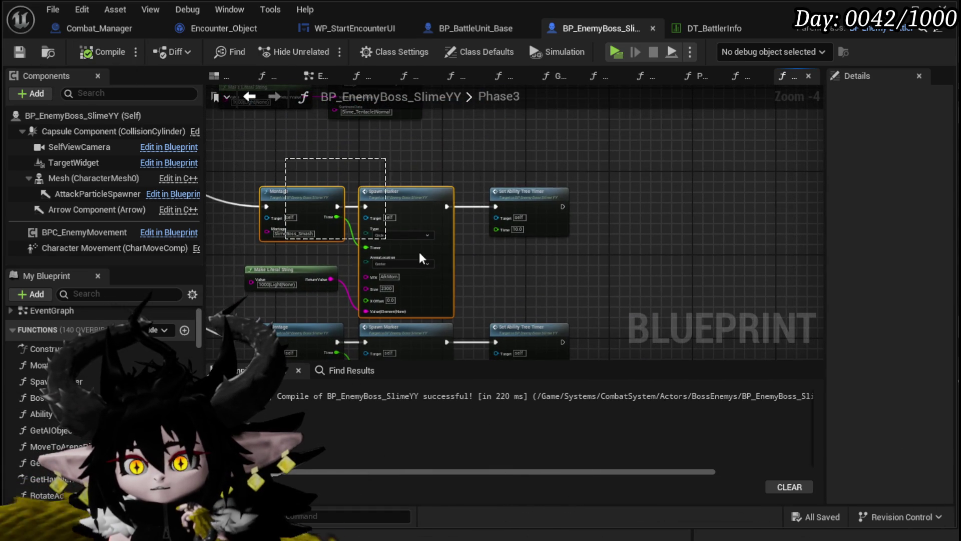
scroll(536, 224, "down", 1)
scroll(614, 197, "up", 5)
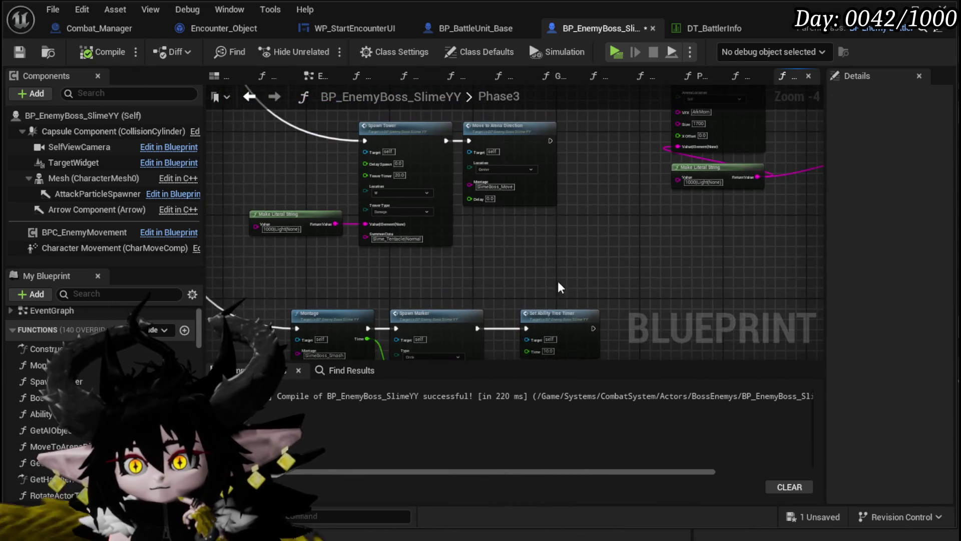
left_click(22, 51)
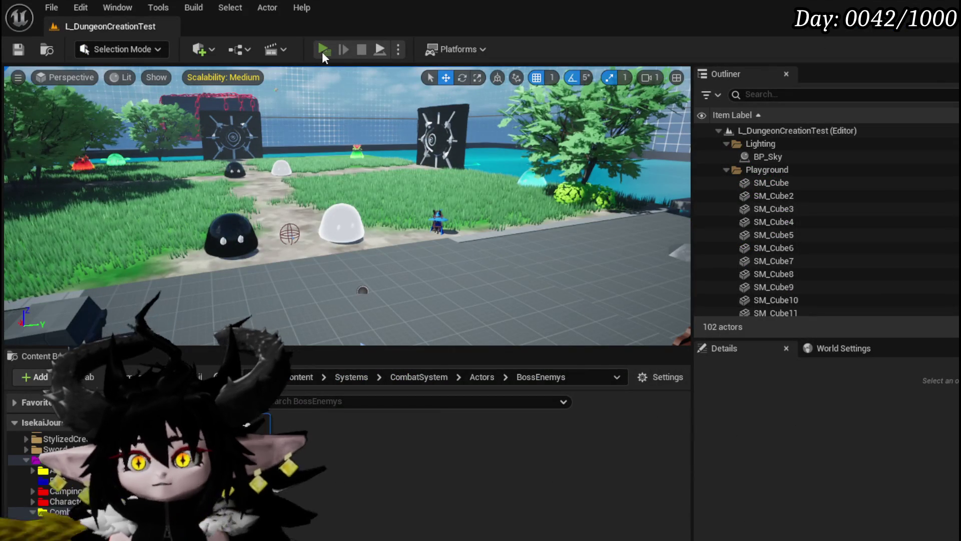
left_click(323, 50)
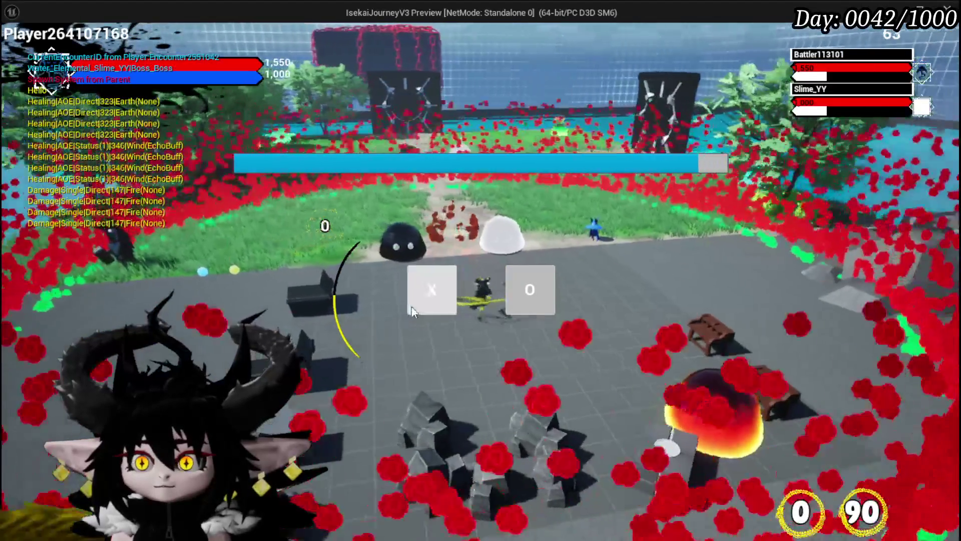
Start the slime boss battle in the preview, play the fight, then leave the game
left_click(411, 307)
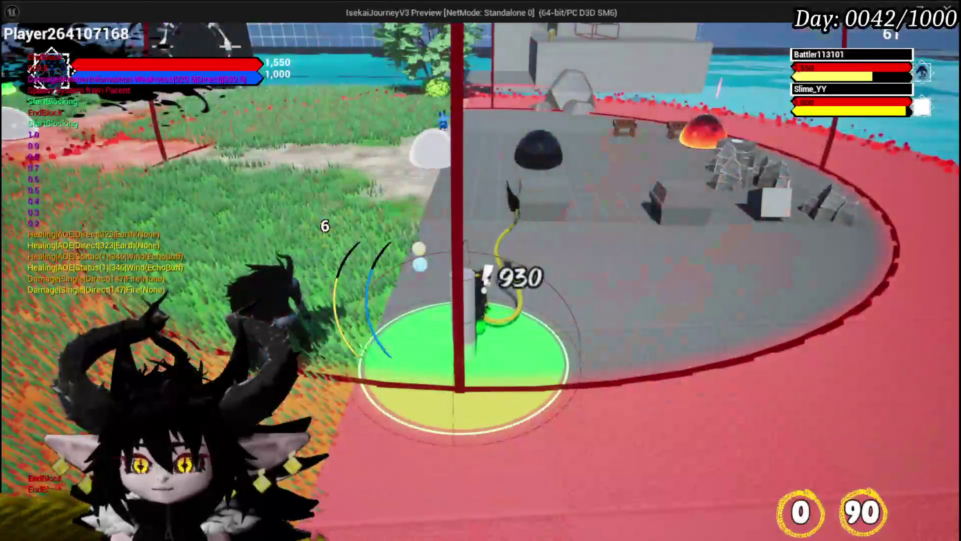
key("alt+Tab")
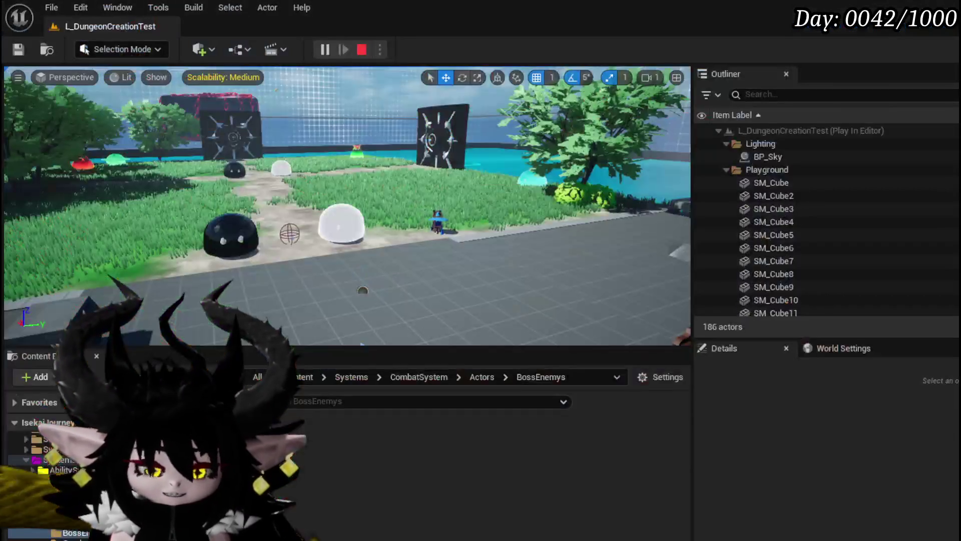
Save all packages, then set the Set Ability Tree Timer's Time to 5.0
left_click(19, 49)
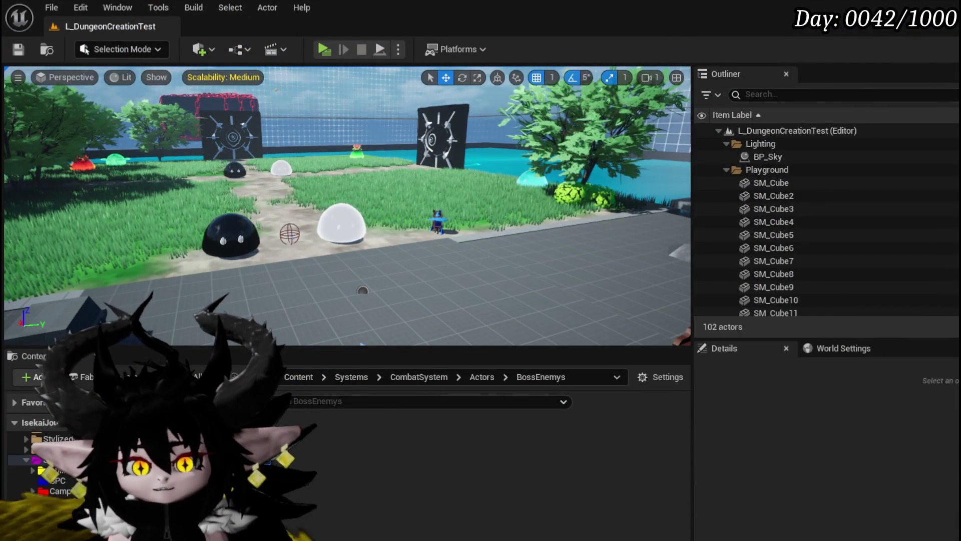
key("alt+Tab")
scroll(502, 276, "up", 3)
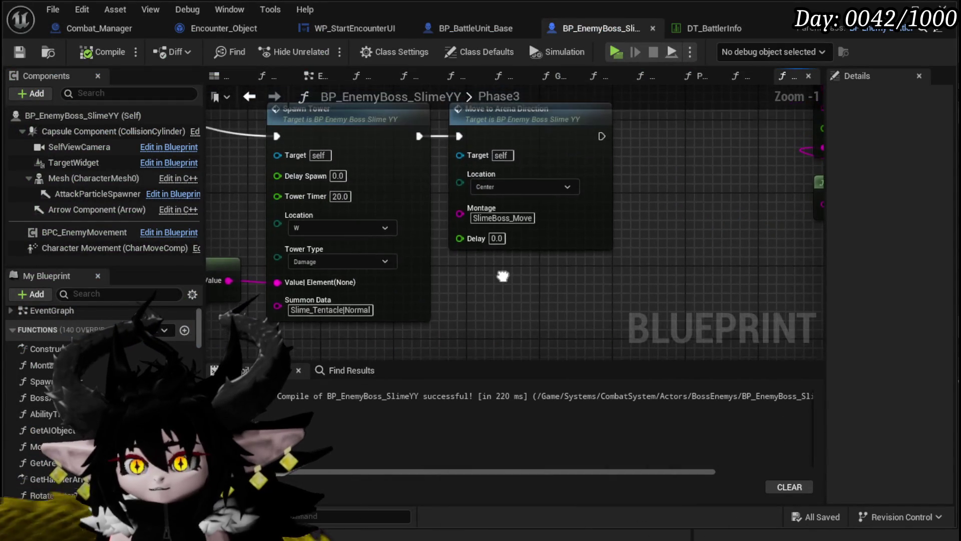
scroll(502, 276, "down", 3)
mouse_move(510, 337)
left_mouse_down()
mouse_move(466, 275)
mouse_move(478, 332)
left_mouse_up()
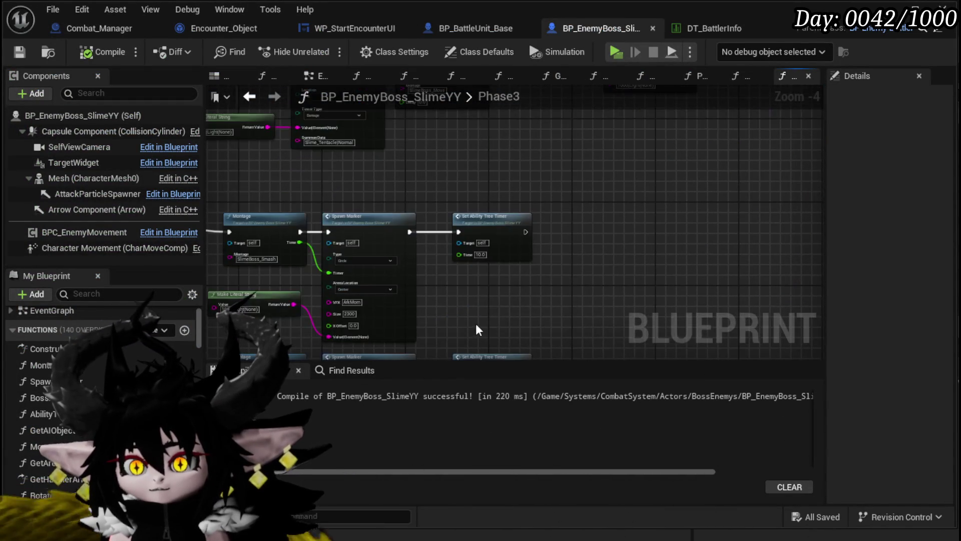
scroll(459, 280, "up", 3)
left_click(496, 228)
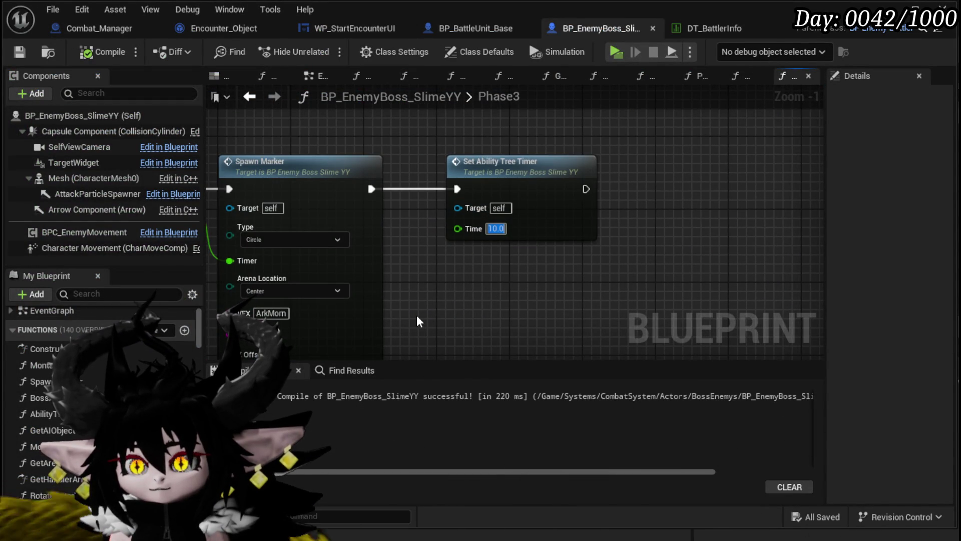
type("5")
key("Return")
Change the Spawn Tower's Tower Timer from 20.0 to 15.0
scroll(508, 286, "down", 3)
left_click_drag(509, 242, 476, 155)
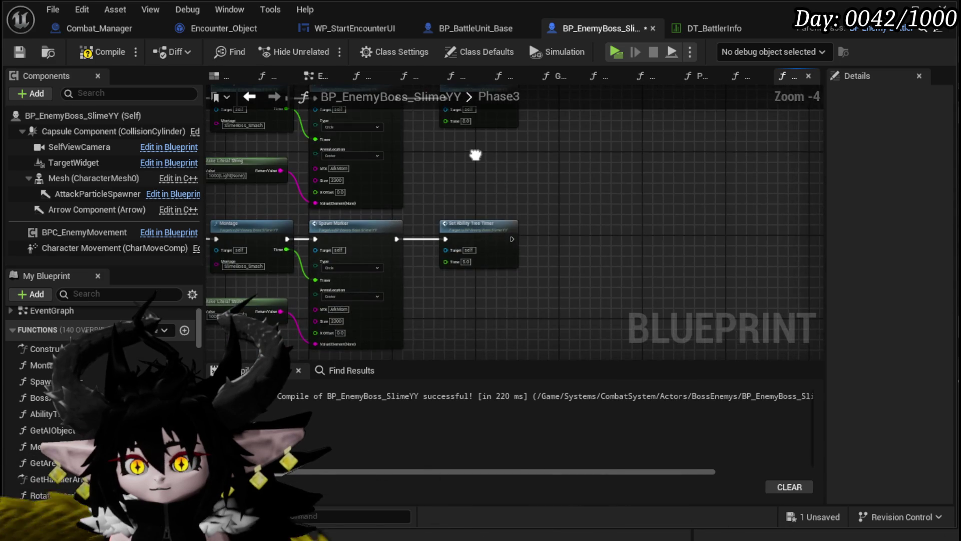
scroll(480, 294, "up", 3)
scroll(590, 275, "down", 3)
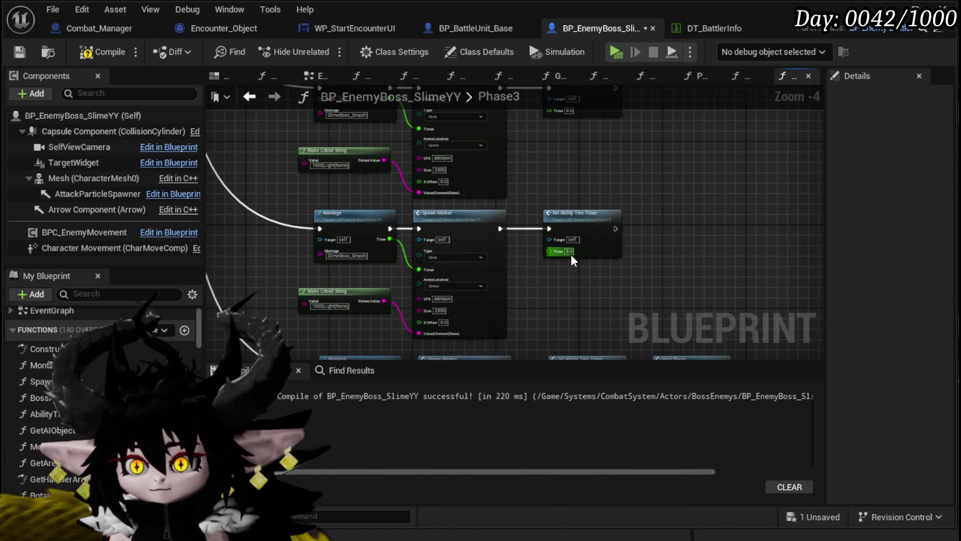
left_click_drag(578, 266, 534, 295)
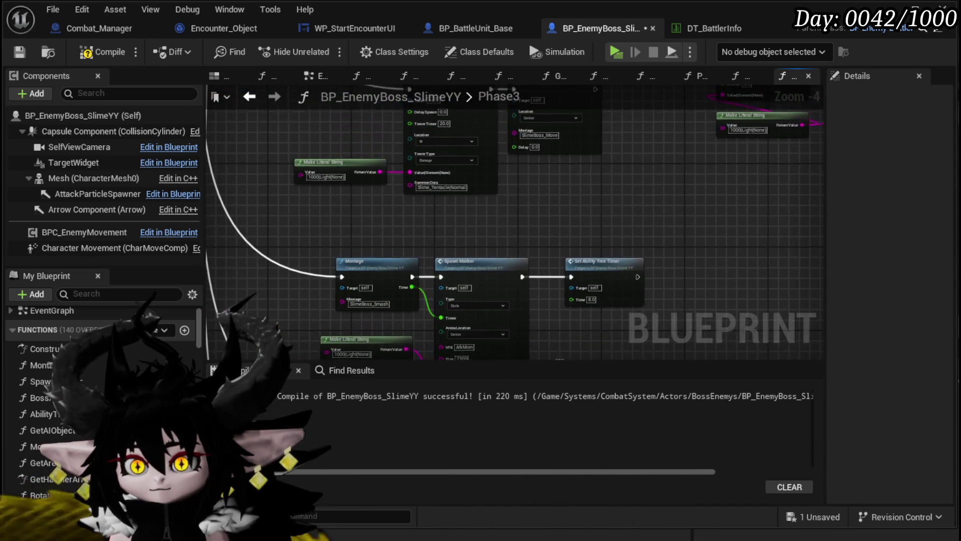
scroll(485, 257, "up", 1)
scroll(484, 257, "up", 1)
left_click(420, 190)
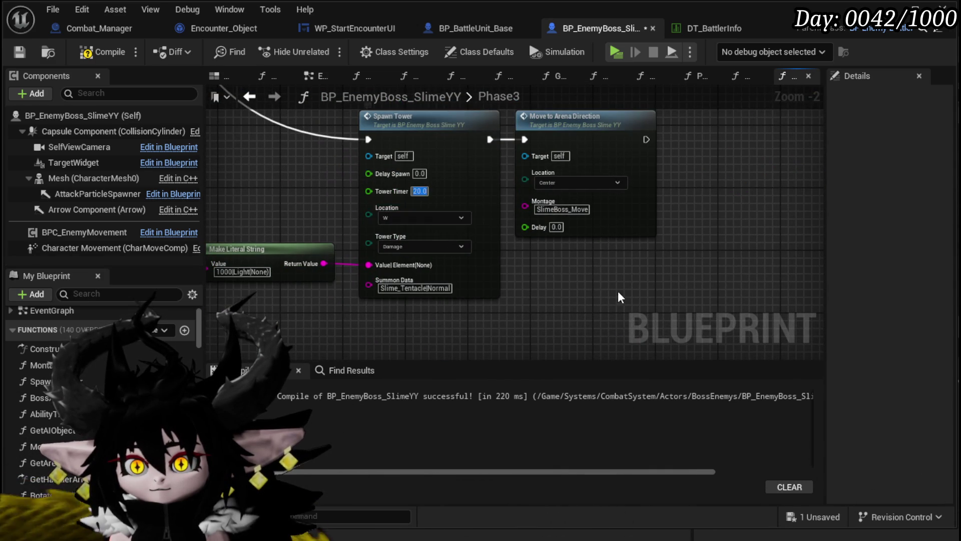
type("15")
key("Return")
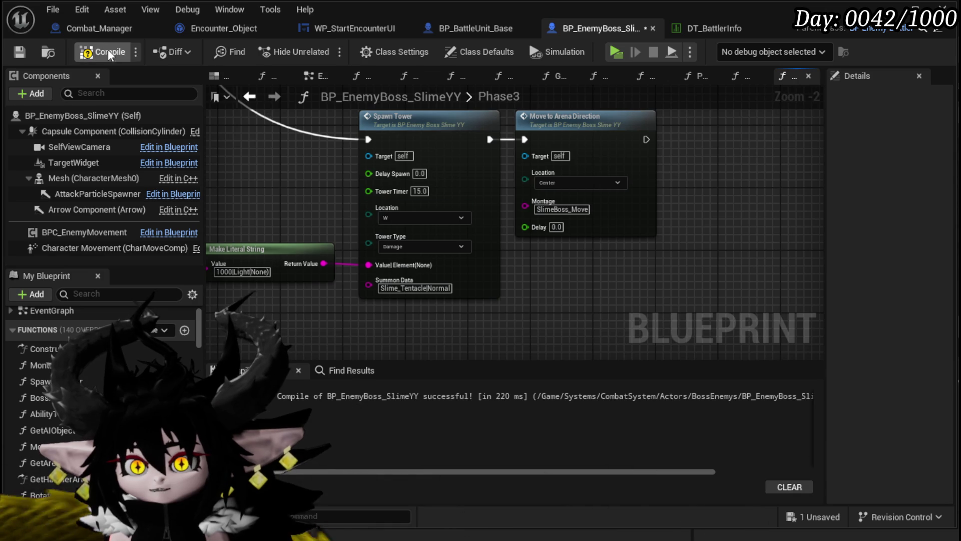
Compile and save the boss Blueprint, then select every node in the graph
left_click(19, 51)
scroll(481, 301, "down", 4)
key("ctrl+a")
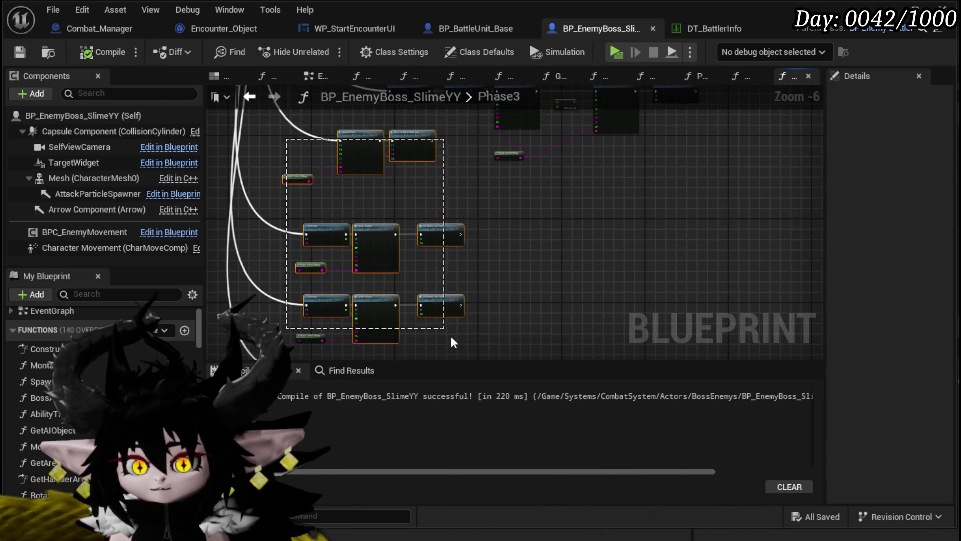
scroll(516, 297, "down", 2)
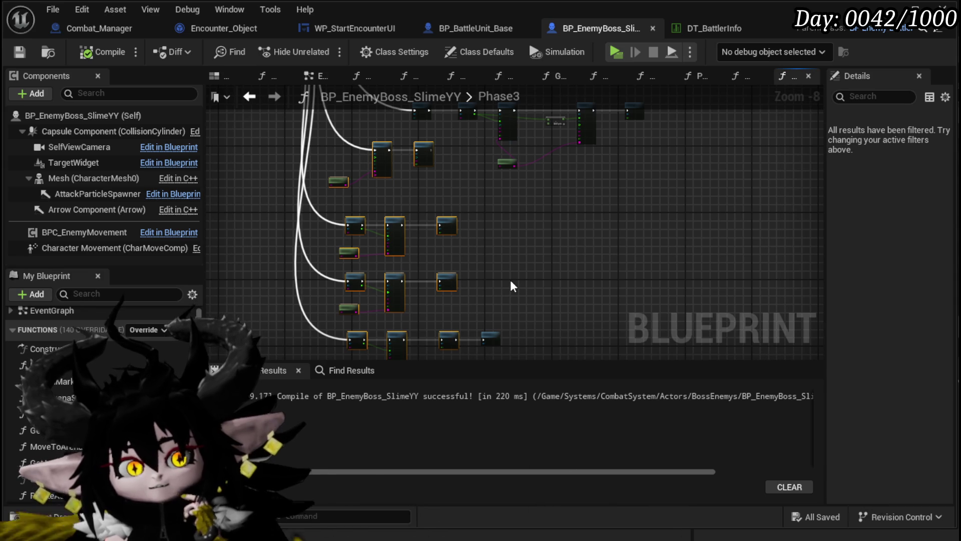
left_click_drag(513, 285, 519, 218)
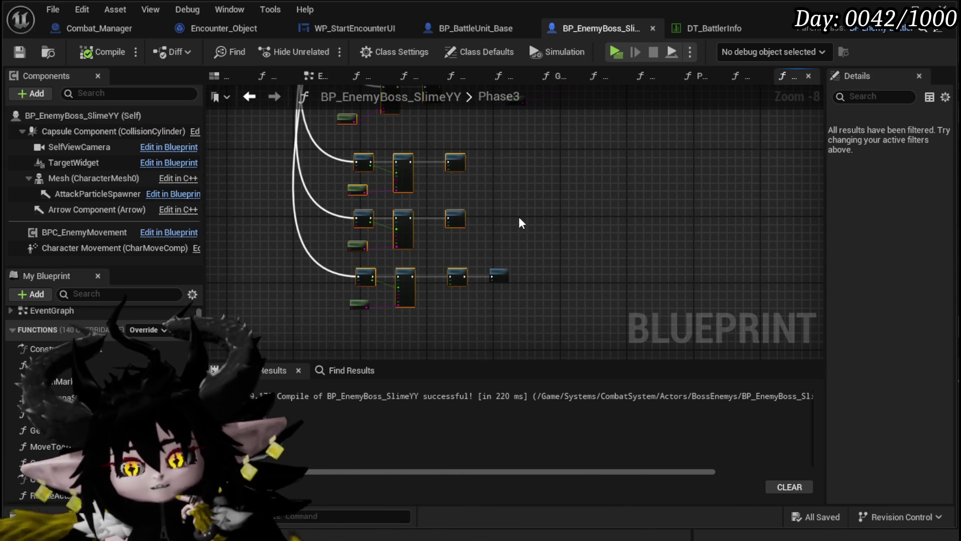
Deselect all nodes by clicking an empty spot in the Phase3 graph
left_click(520, 223)
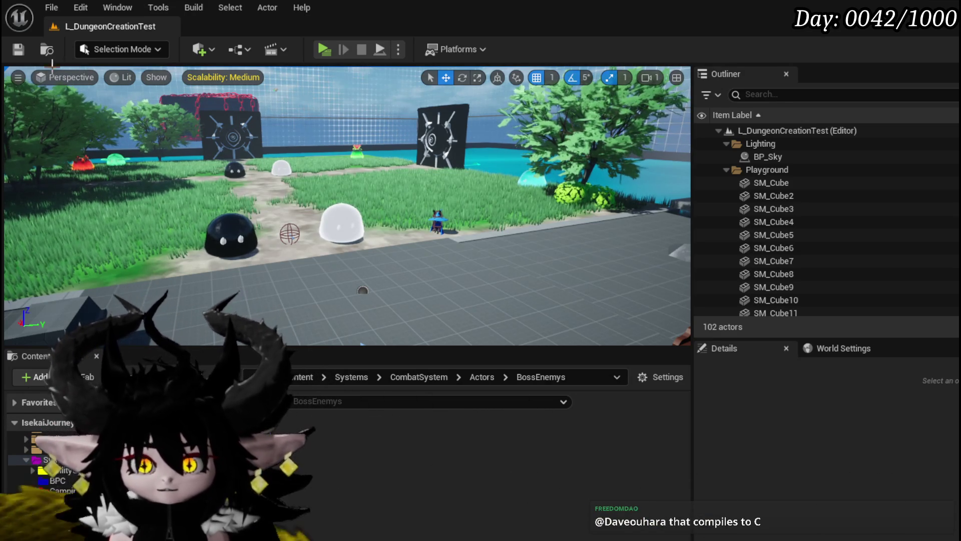
key("ctrl+s")
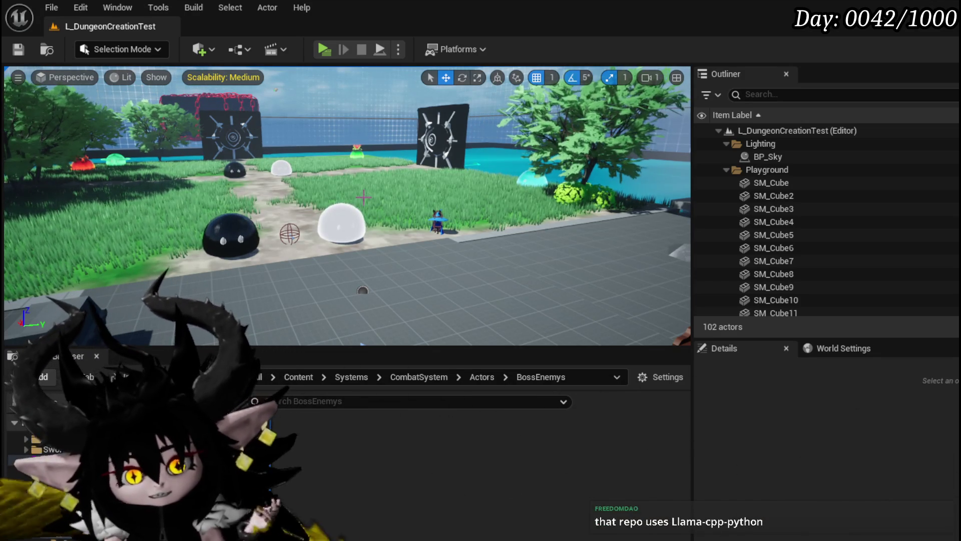
key("ctrl+s")
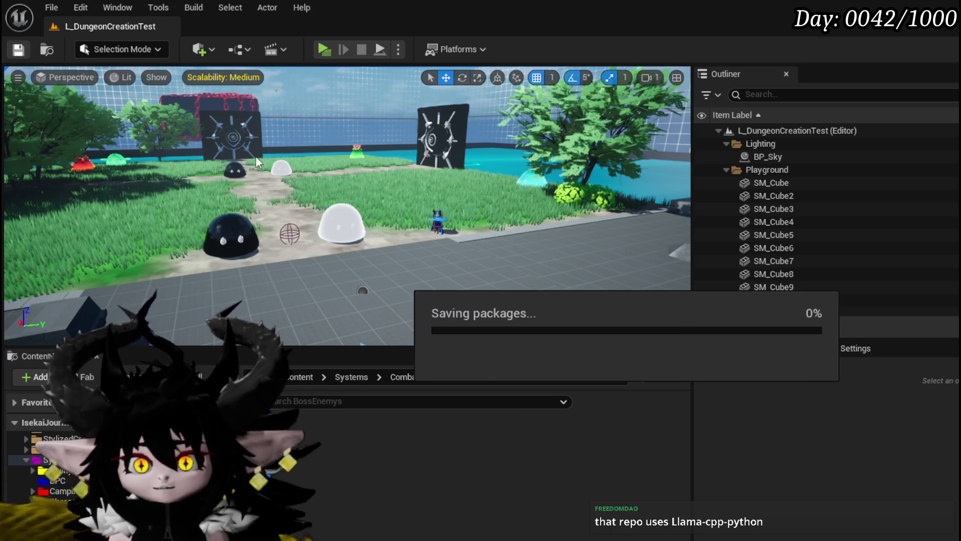
Turn the level view left and save the L_DungeonCreationTest map
left_click_drag(385, 243, 292, 219)
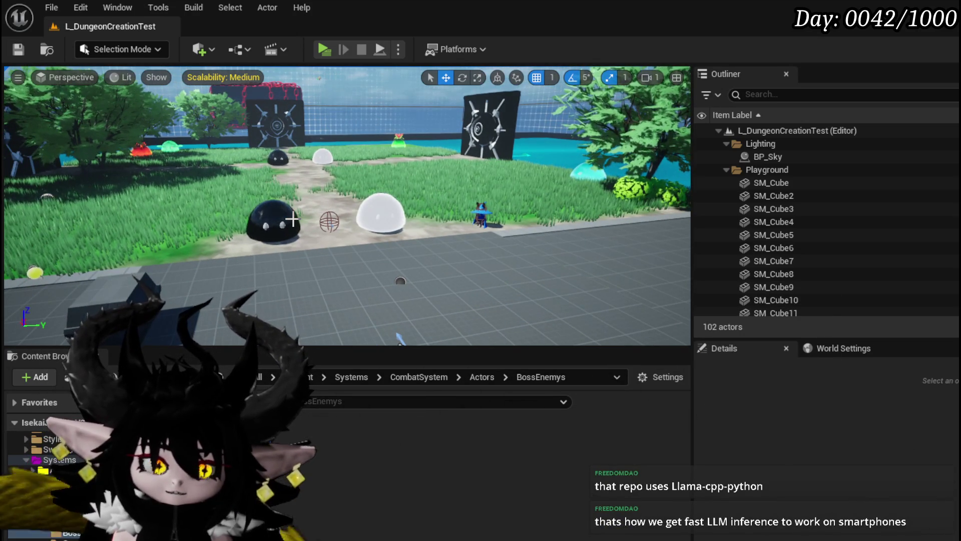
left_click(18, 49)
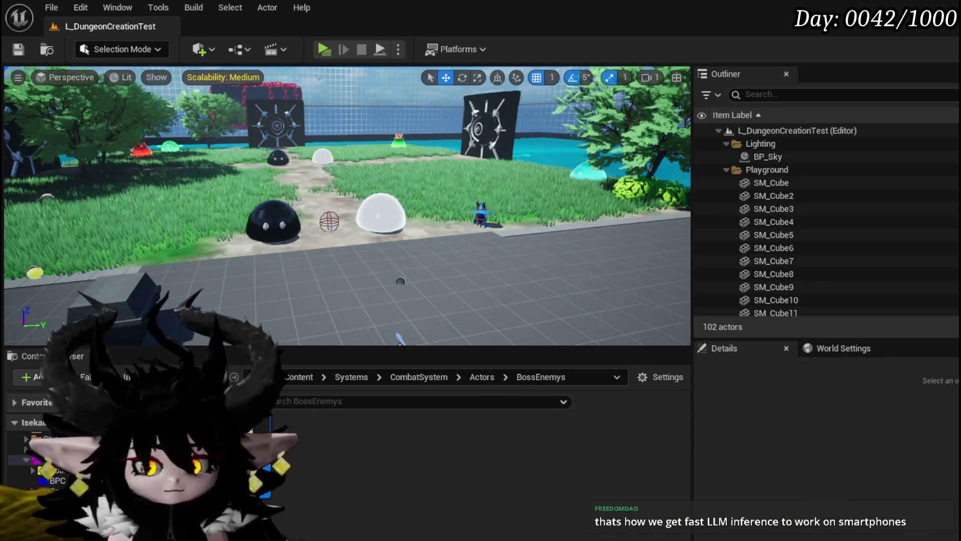
Place AbilityIndex above Switch on Int, shift both left, and save the Blueprint
key("alt+Tab")
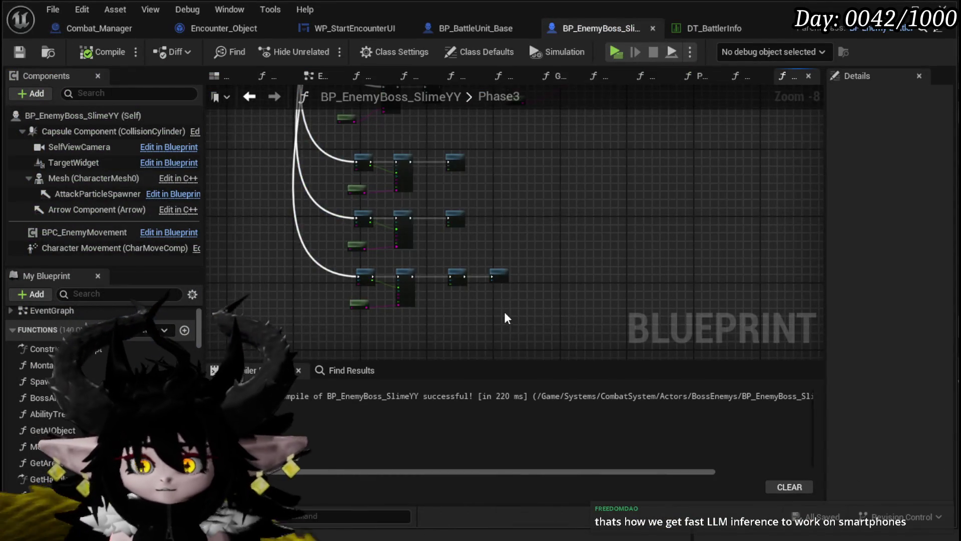
scroll(505, 319, "down", 2)
scroll(341, 288, "up", 3)
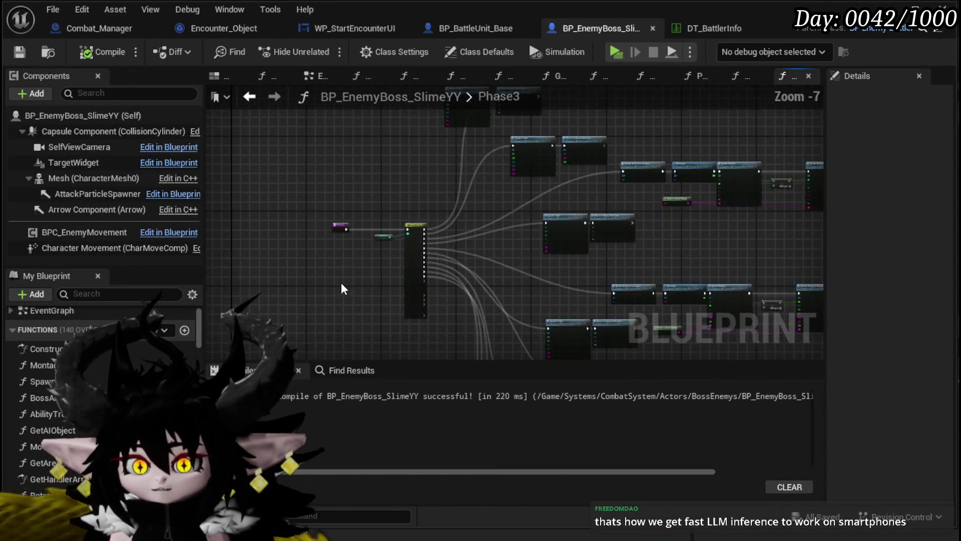
scroll(341, 288, "up", 3)
left_click_drag(363, 265, 430, 192)
left_click(463, 237, "shift")
left_click_drag(463, 237, 348, 236)
left_click(304, 192)
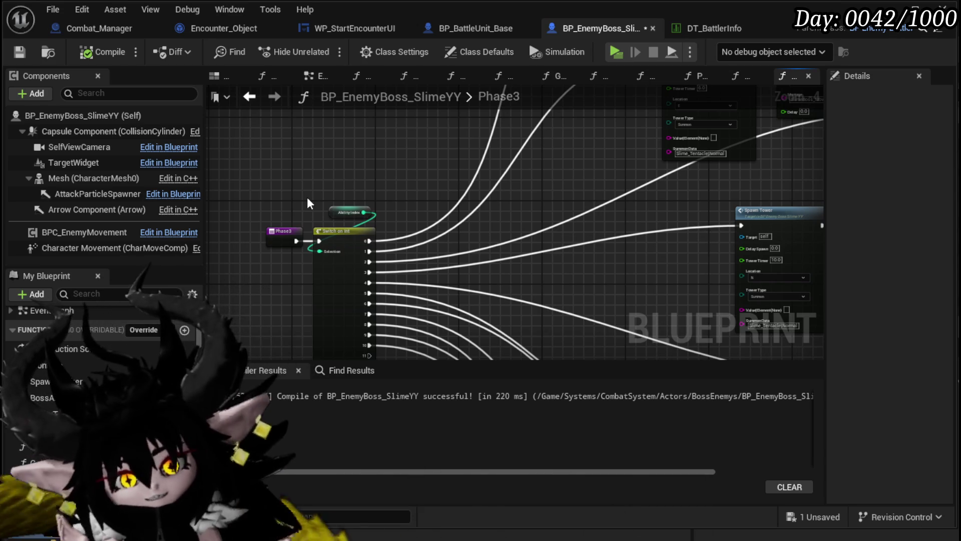
key("ctrl+s")
Move the Spawn Tower and Move to Arena Direction nodes up and right, then save
scroll(310, 261, "down", 3)
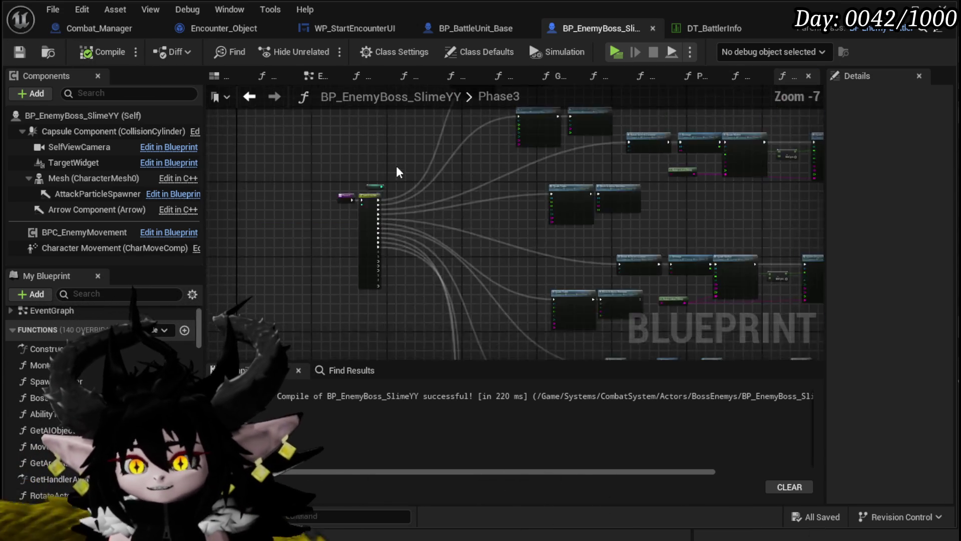
scroll(310, 266, "up", 3)
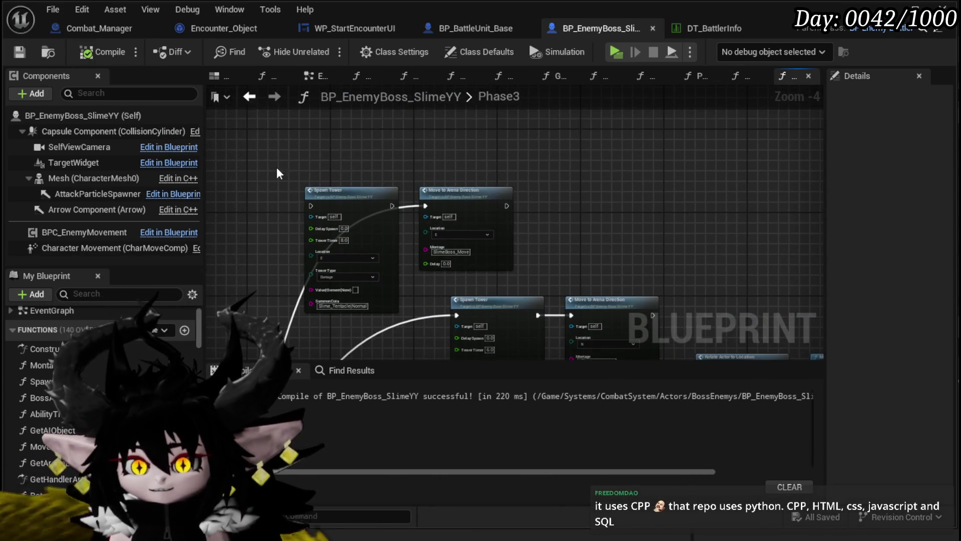
mouse_move(508, 228)
left_mouse_down()
mouse_move(552, 209)
mouse_move(537, 218)
left_mouse_up()
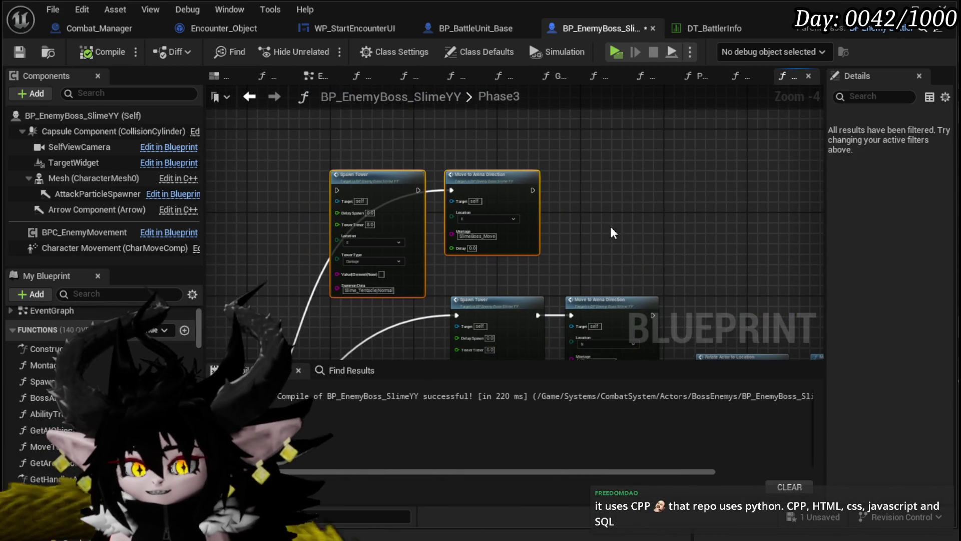
left_click_drag(612, 232, 615, 174)
scroll(616, 174, "down", 2)
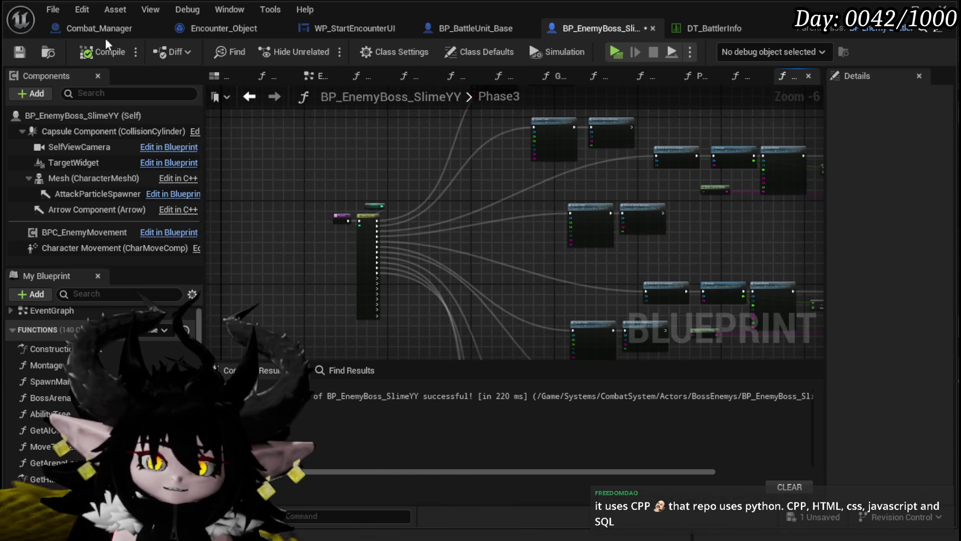
left_click(20, 52)
Close the DT_BattlerInfo asset and the Blueprint editor, returning to the level
mouse_move(458, 194)
left_mouse_down()
mouse_move(431, 168)
mouse_move(395, 94)
mouse_move(419, 113)
left_mouse_up()
scroll(456, 230, "down", 3)
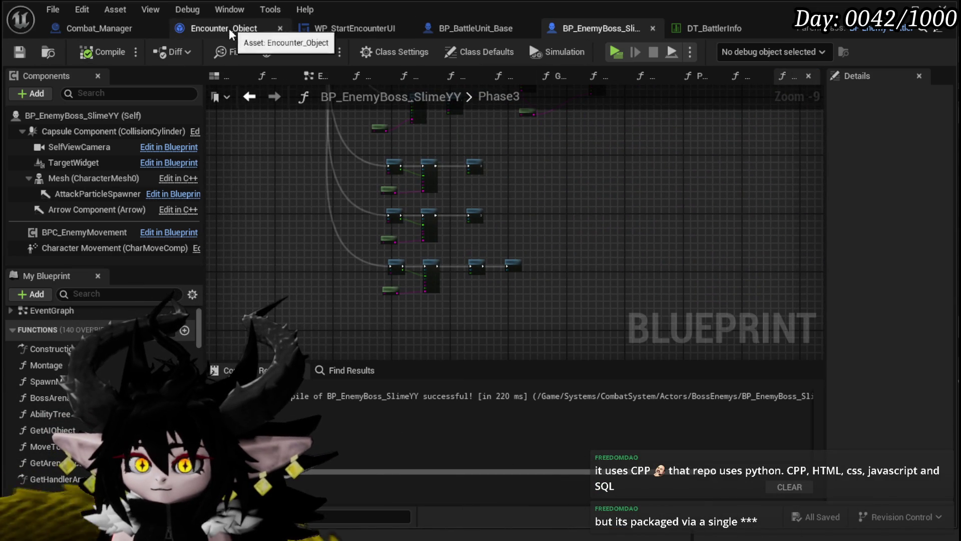
scroll(660, 301, "down", 2)
left_click_drag(660, 301, 665, 301)
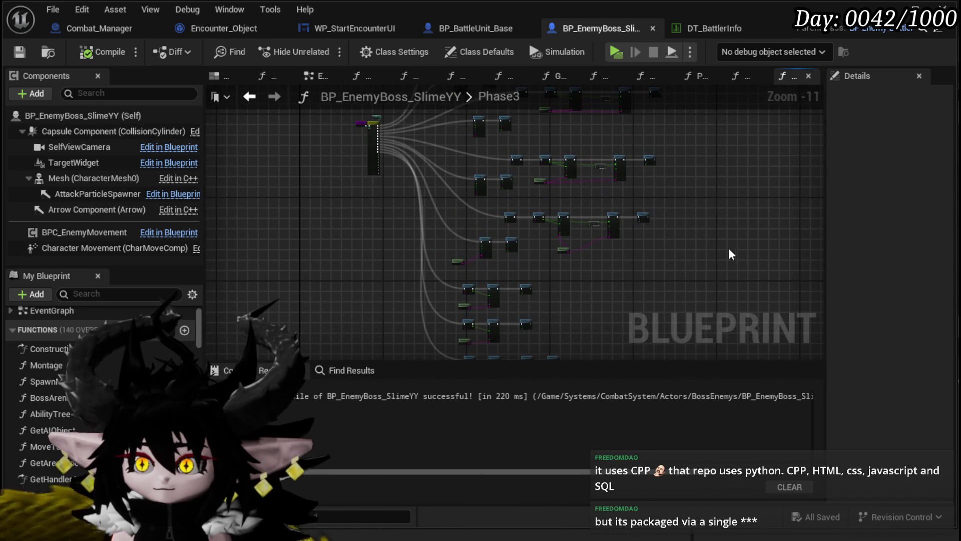
left_click(777, 28)
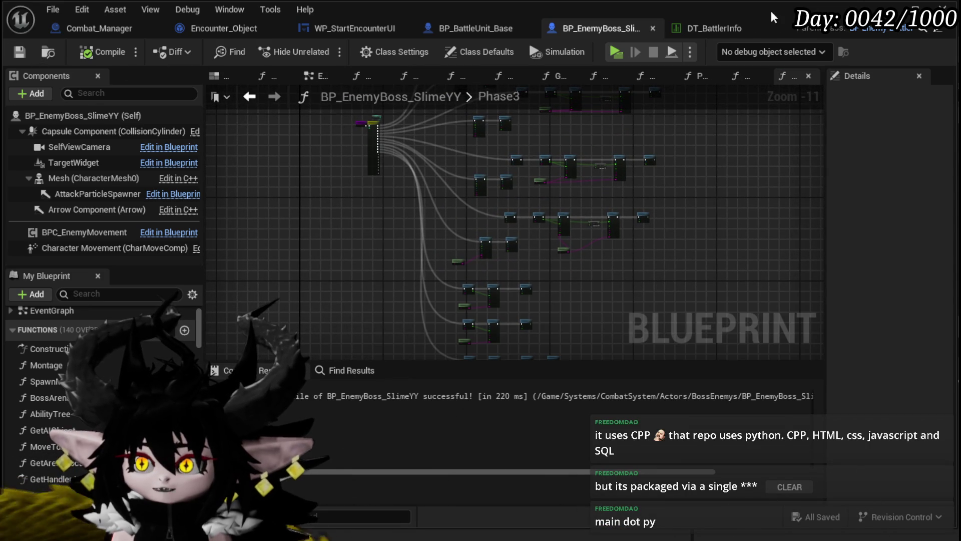
left_click(943, 8)
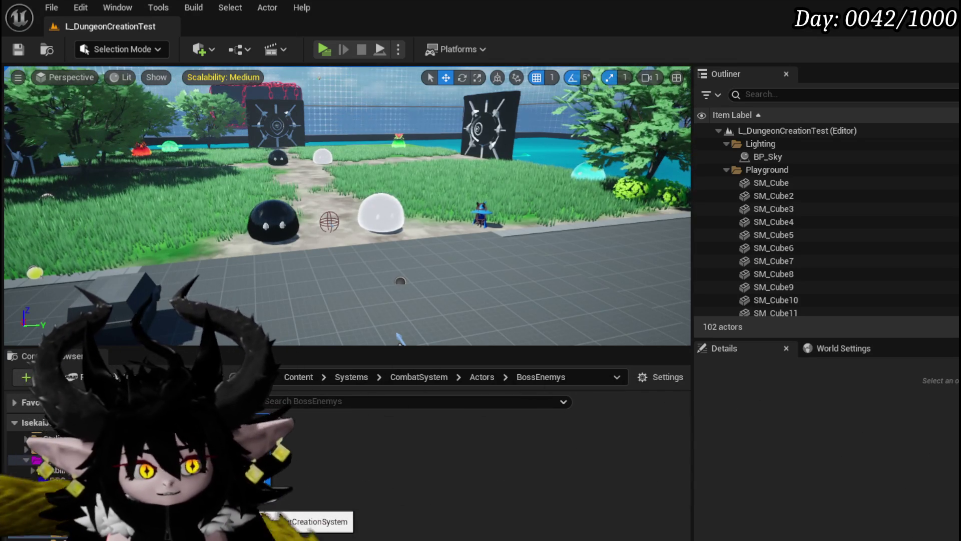
Scroll to the ThirdPerson Blueprints folder and open BP_ThirdPersonCharacter
scroll(50, 481, "down", 3)
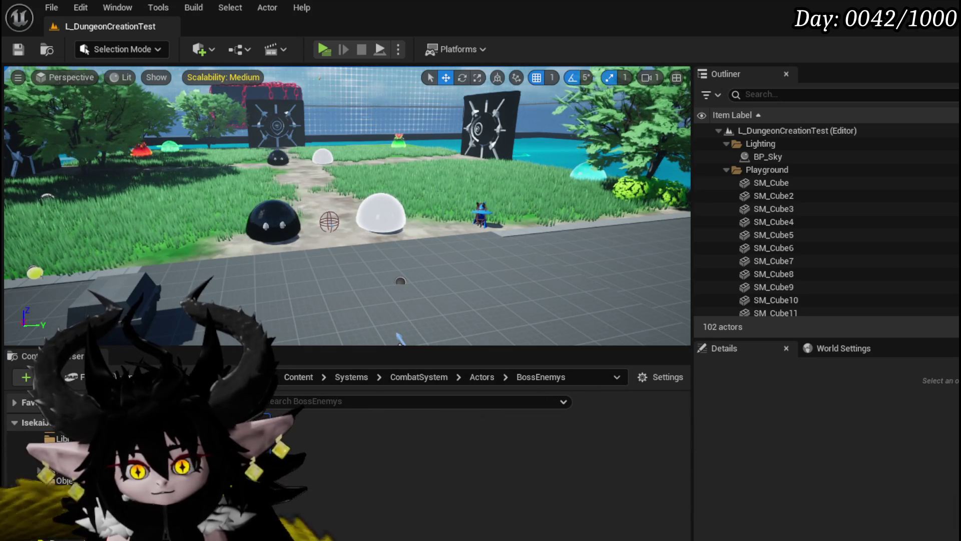
scroll(50, 495, "down", 2)
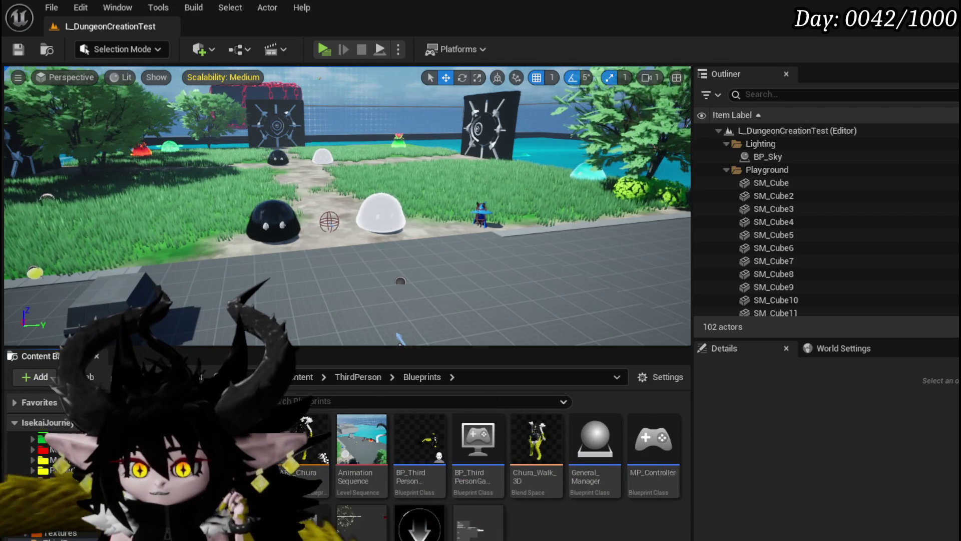
double_click(431, 443)
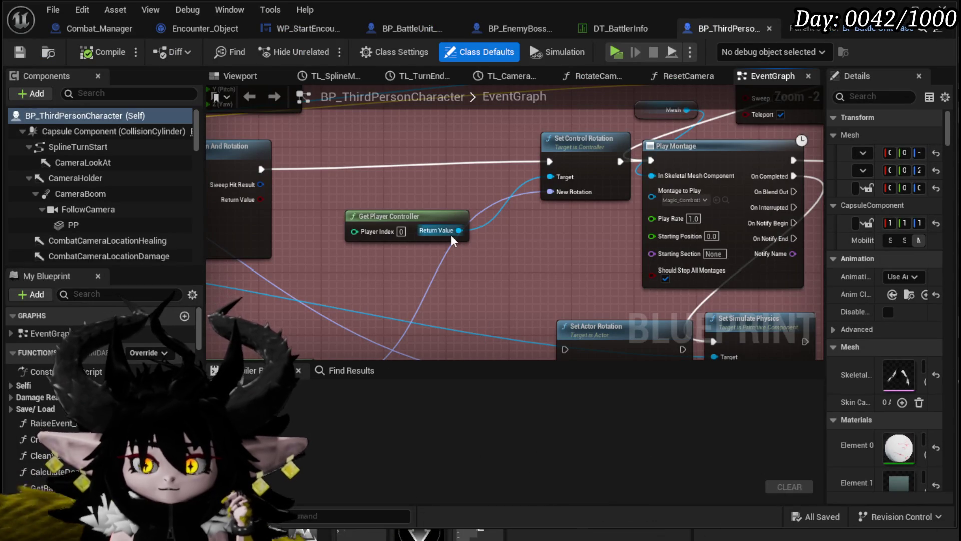
Select all nodes in the Movement comment and drag them to a new position
scroll(452, 241, "down", 3)
mouse_move(283, 313)
left_mouse_down()
mouse_move(395, 299)
mouse_move(378, 293)
left_mouse_up()
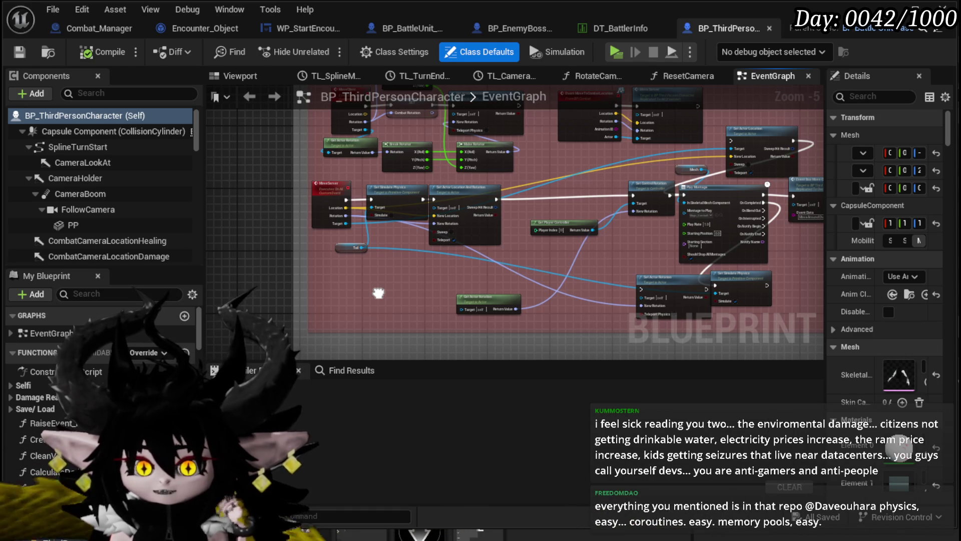
scroll(380, 296, "down", 2)
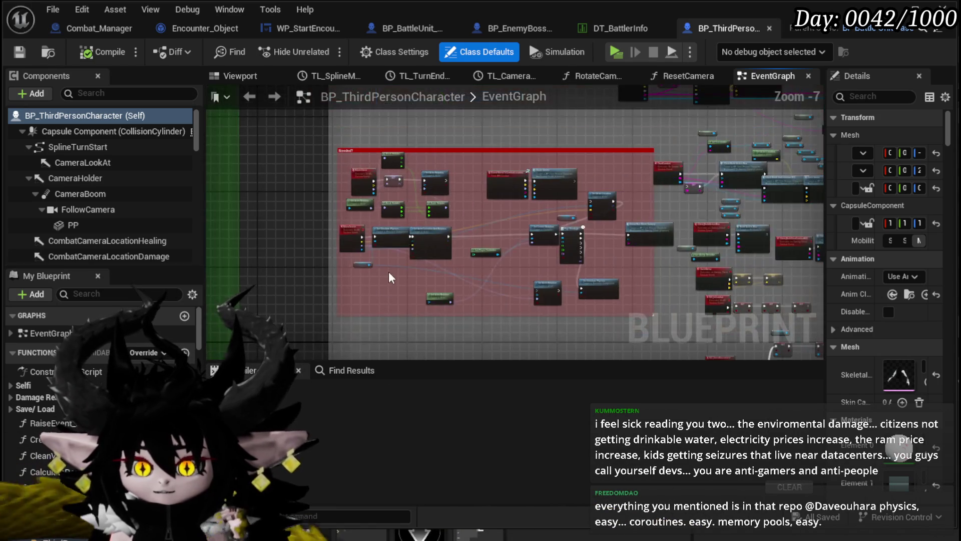
scroll(377, 214, "down", 3)
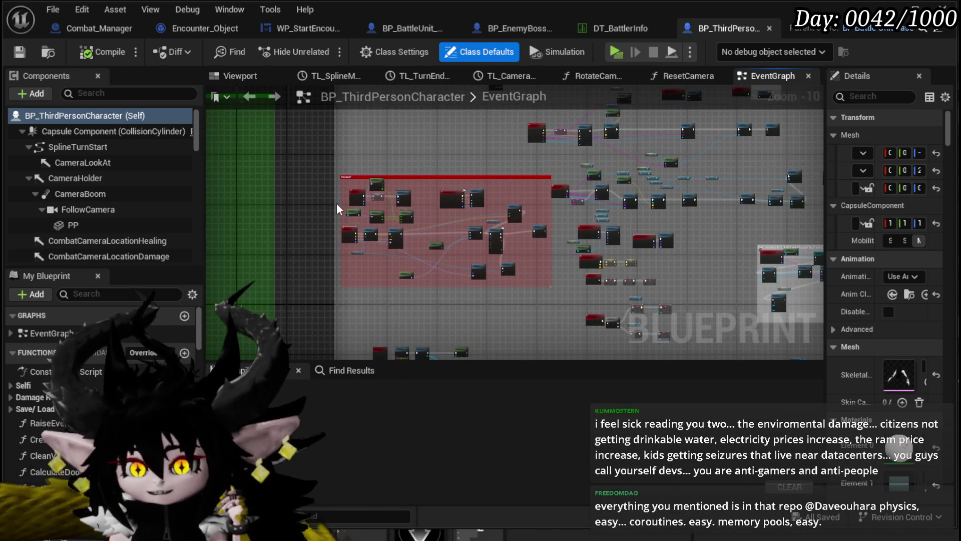
scroll(435, 286, "up", 5)
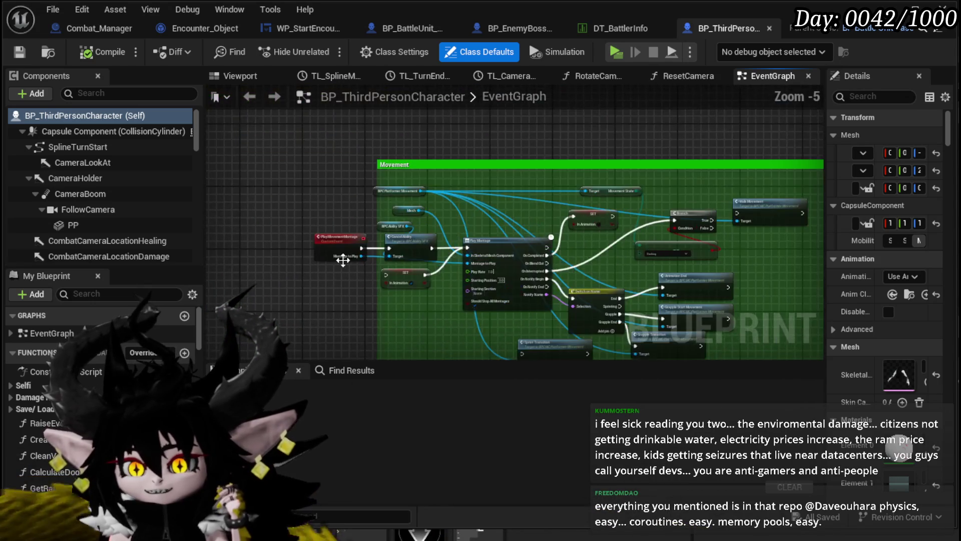
scroll(363, 260, "down", 2)
mouse_move(279, 343)
left_mouse_down()
mouse_move(646, 168)
mouse_move(558, 175)
left_mouse_up()
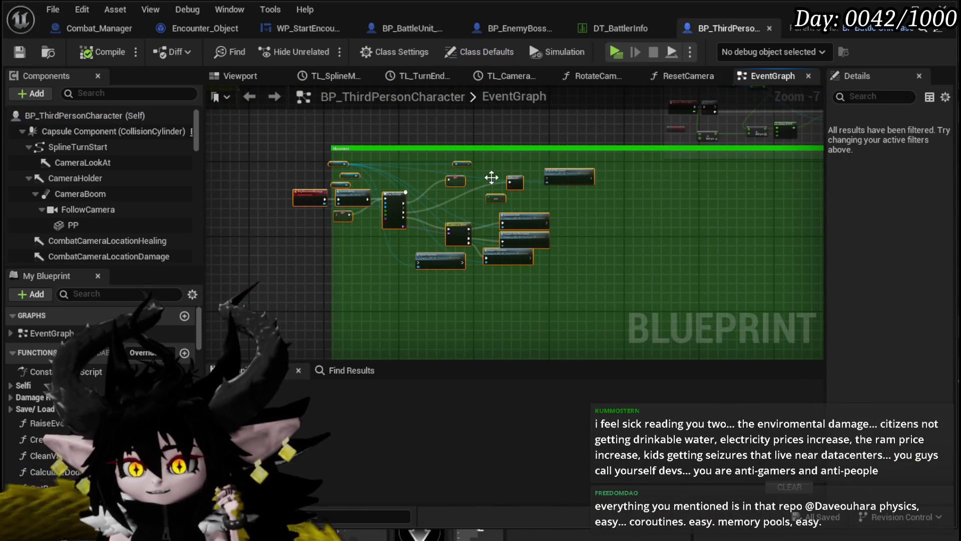
mouse_move(458, 184)
left_mouse_down()
mouse_move(510, 183)
mouse_move(500, 131)
mouse_move(575, 131)
mouse_move(455, 231)
mouse_move(350, 273)
mouse_move(429, 275)
mouse_move(413, 202)
mouse_move(429, 209)
mouse_move(638, 155)
mouse_move(640, 173)
left_mouse_up()
Move the Tail variable node left and down near the tail physics nodes
scroll(575, 131, "down", 2)
scroll(419, 200, "up", 5)
mouse_move(428, 199)
left_mouse_down()
mouse_move(535, 200)
mouse_move(504, 210)
mouse_move(504, 195)
mouse_move(404, 215)
left_mouse_up()
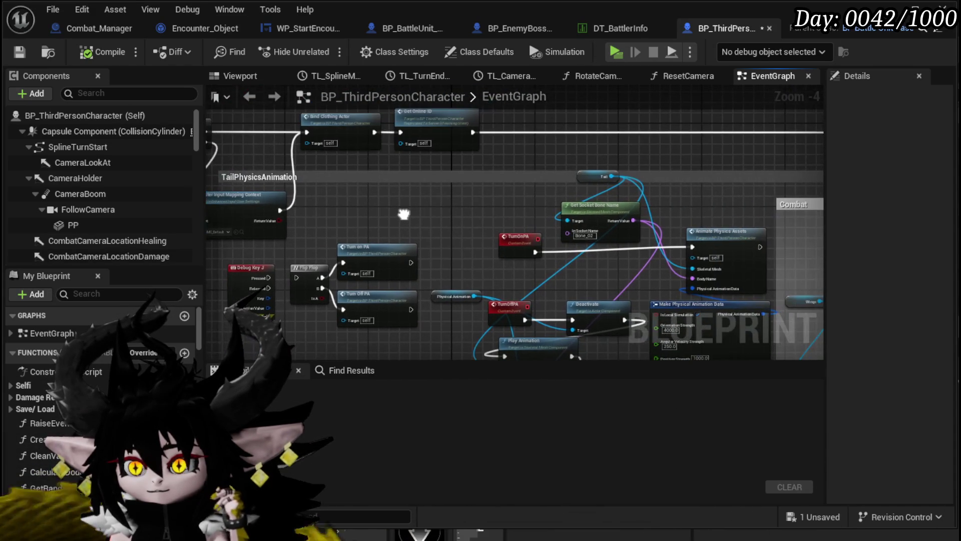
left_click_drag(584, 176, 533, 190)
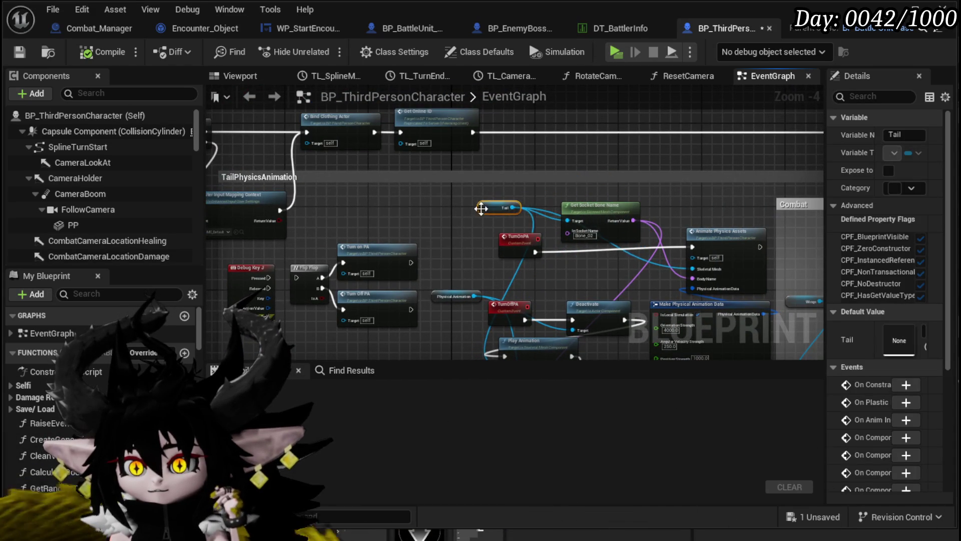
scroll(482, 208, "down", 3)
mouse_move(493, 178)
left_mouse_down()
mouse_move(510, 181)
mouse_move(469, 196)
left_mouse_up()
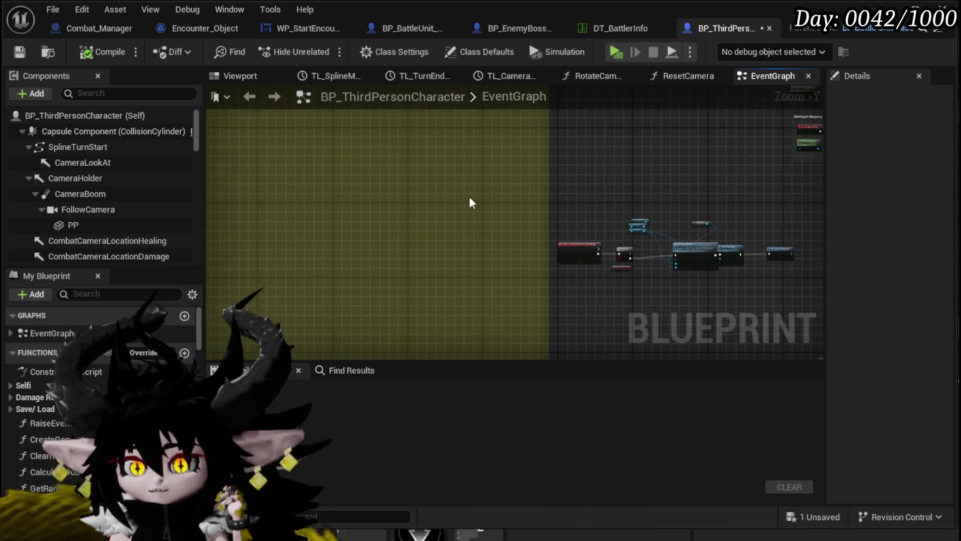
scroll(469, 196, "down", 4)
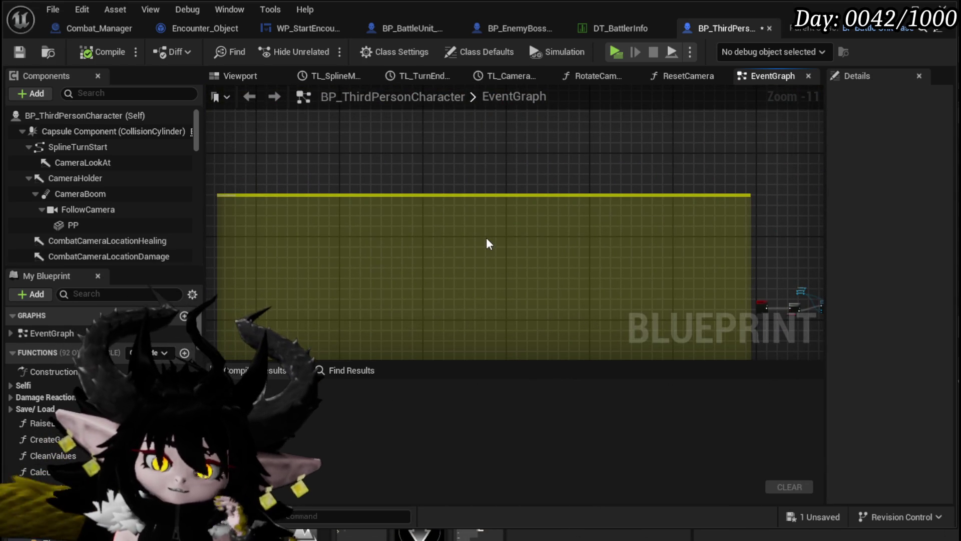
scroll(484, 233, "down", 1)
mouse_move(484, 233)
left_mouse_down()
mouse_move(311, 232)
mouse_move(235, 280)
left_mouse_up()
mouse_move(641, 150)
left_mouse_down()
mouse_move(489, 185)
mouse_move(463, 142)
mouse_move(473, 254)
mouse_move(391, 194)
left_mouse_up()
scroll(431, 120, "up", 4)
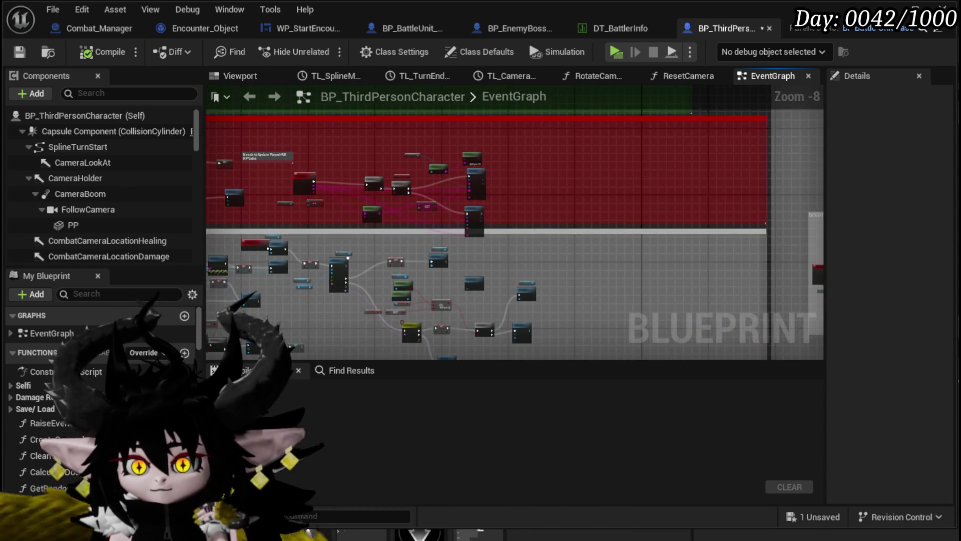
Navigate to the Parry/Block node network and save the character Blueprint
scroll(283, 251, "up", 2)
scroll(290, 248, "up", 1)
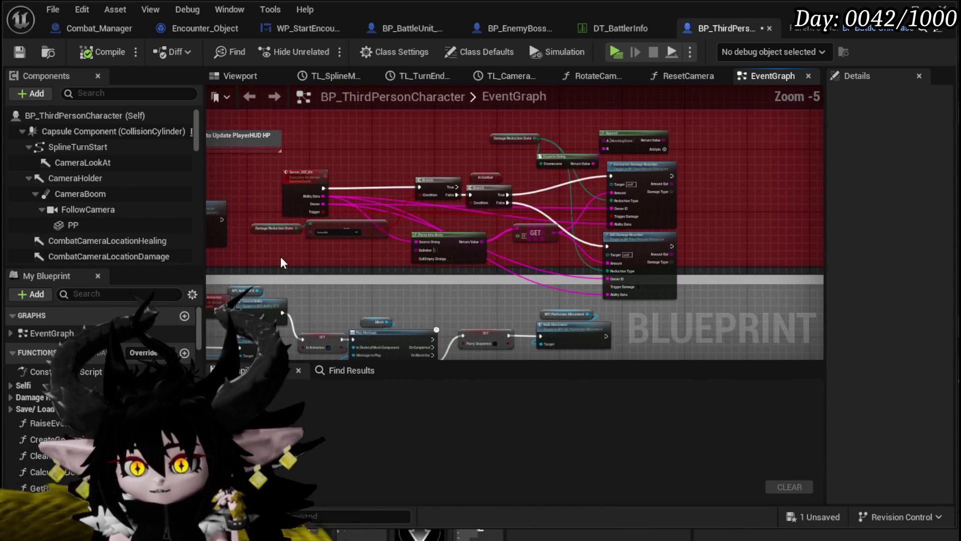
left_click_drag(603, 170, 683, 142)
left_click_drag(573, 158, 598, 125)
left_click_drag(392, 167, 543, 294)
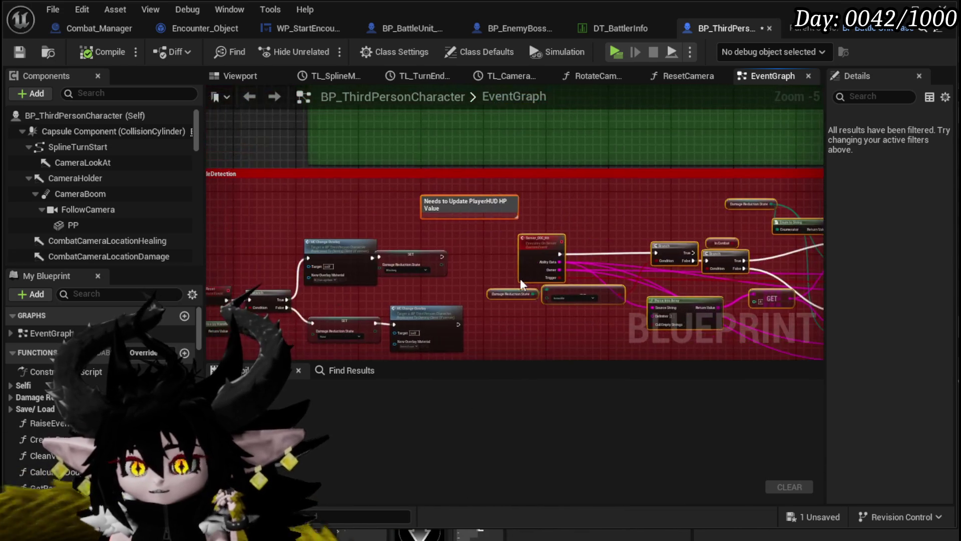
left_click(542, 294)
left_click(410, 242)
left_click_drag(413, 239, 444, 224)
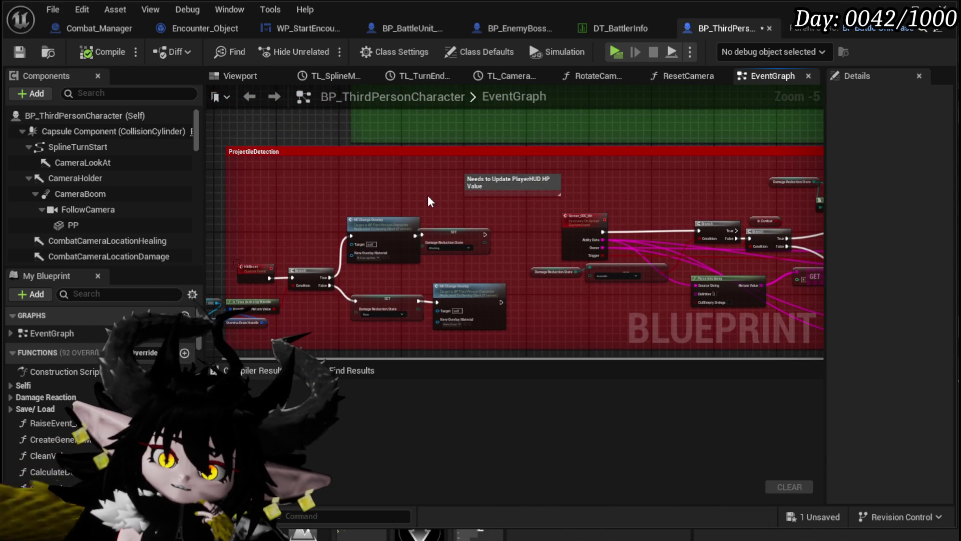
scroll(428, 200, "up", 2)
mouse_move(422, 287)
left_mouse_down()
mouse_move(399, 272)
mouse_move(430, 210)
left_mouse_up()
scroll(379, 247, "down", 2)
left_click_drag(378, 248, 304, 196)
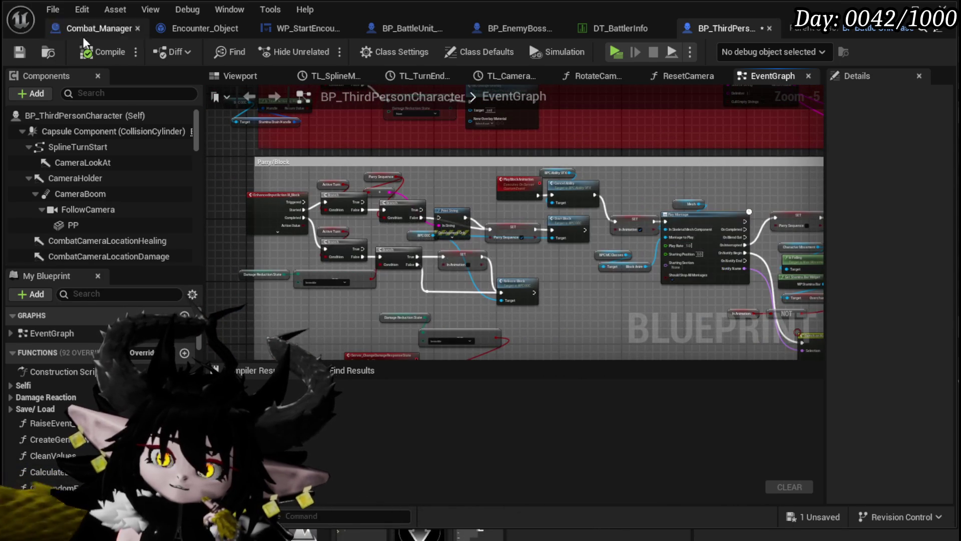
left_click(25, 57)
Move the Print String node beside the Branch and Release Block nodes to a new spot
scroll(345, 223, "up", 2)
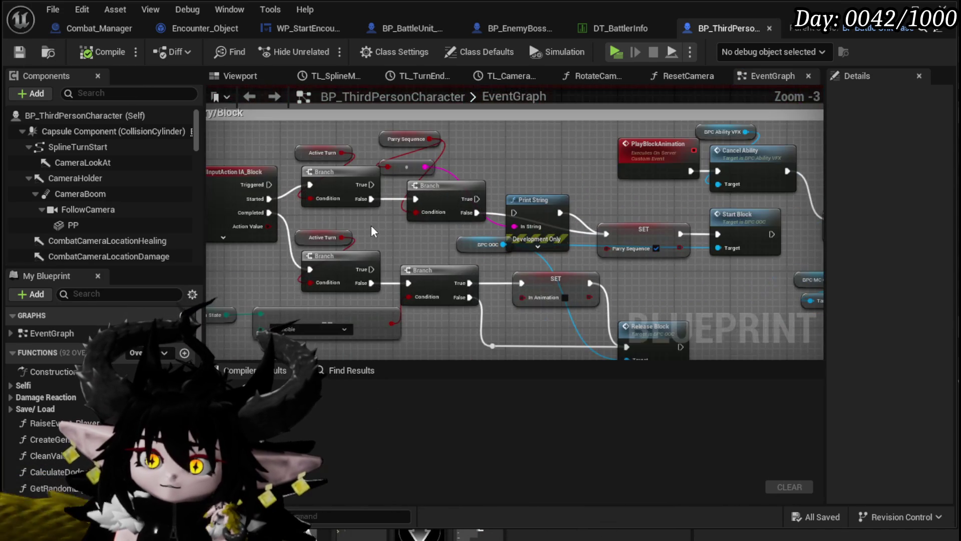
left_click_drag(371, 225, 208, 165)
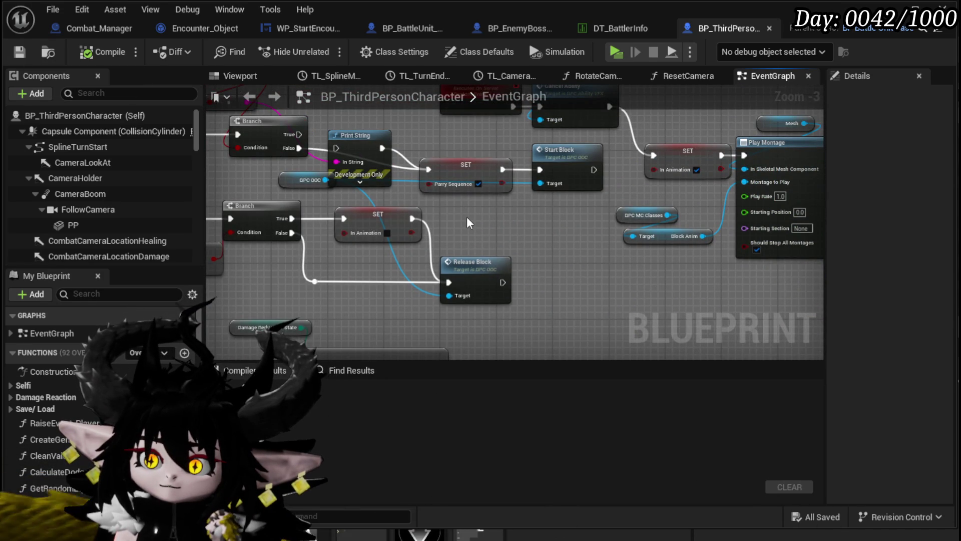
mouse_move(314, 119)
left_mouse_down()
mouse_move(293, 131)
mouse_move(302, 150)
mouse_move(317, 123)
left_mouse_up()
scroll(318, 123, "down", 2)
mouse_move(350, 151)
left_mouse_down()
mouse_move(431, 150)
mouse_move(548, 178)
mouse_move(339, 206)
mouse_move(387, 158)
mouse_move(440, 160)
left_mouse_up()
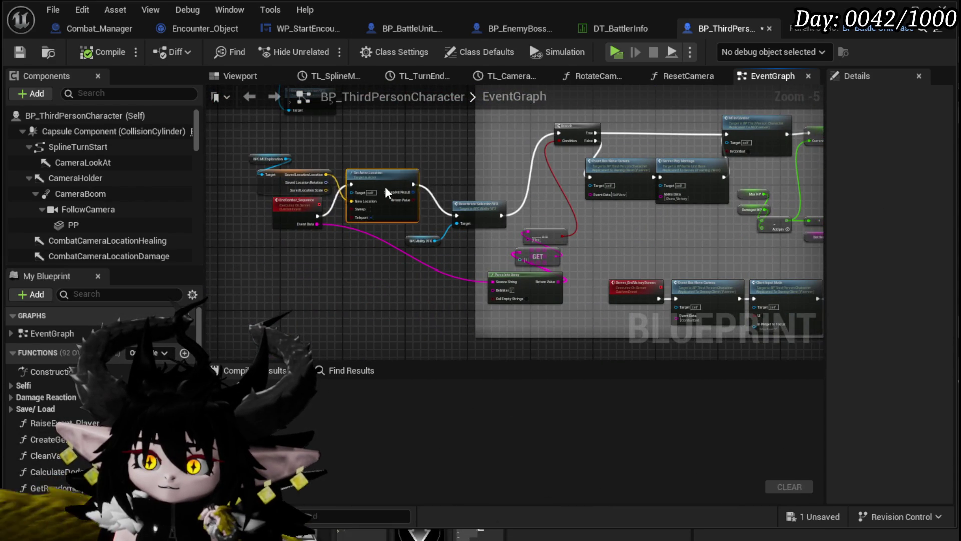
Survey the end-combat logic from Set Actor Location through Set Visibility to Event EndCombat
scroll(383, 262, "up", 2)
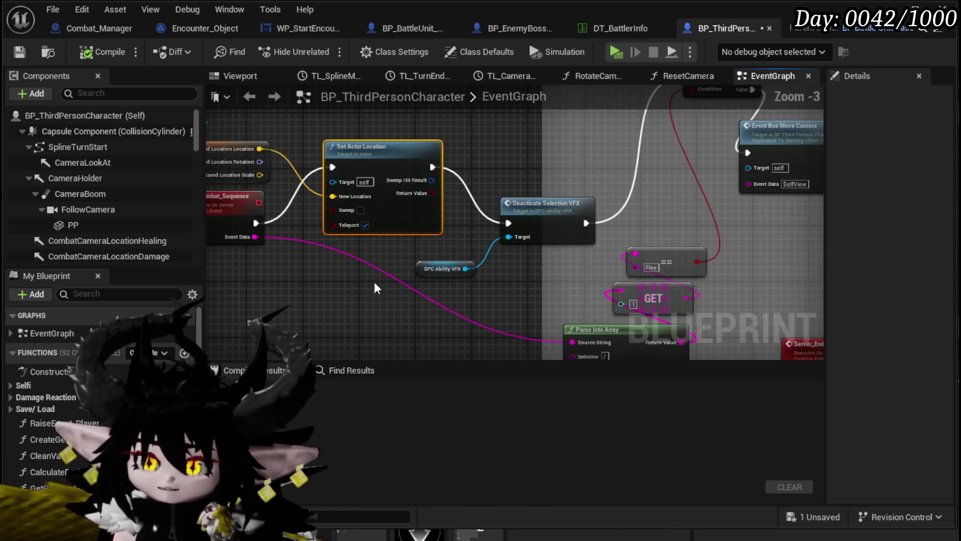
left_click_drag(225, 215, 425, 260)
left_click(326, 208)
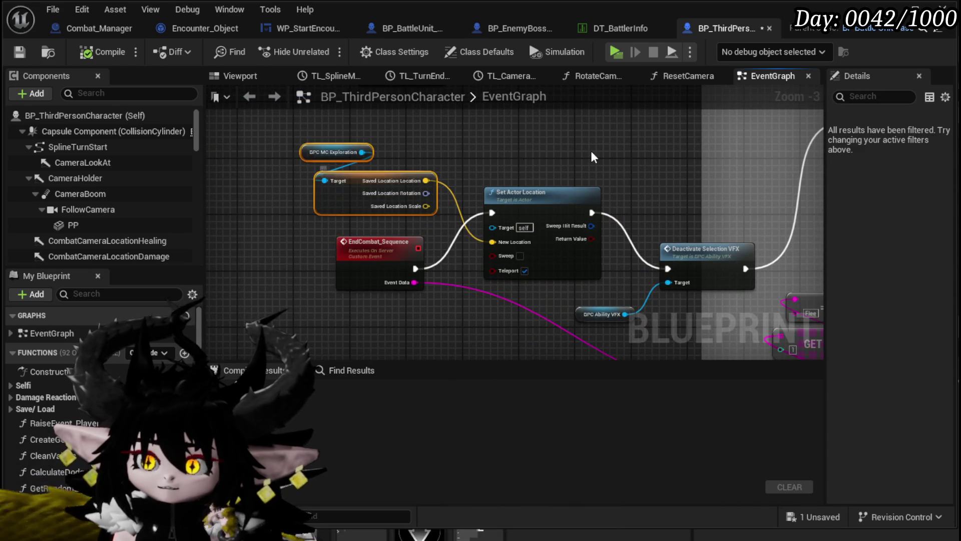
left_click_drag(660, 187, 435, 190)
scroll(435, 182, "down", 2)
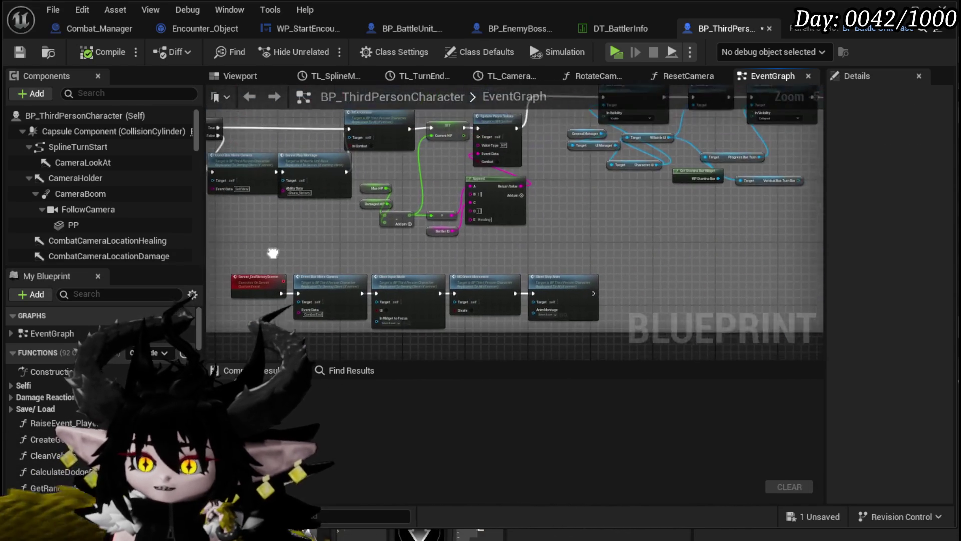
left_click_drag(606, 233, 364, 297)
mouse_move(385, 250)
left_mouse_down()
mouse_move(366, 283)
mouse_move(597, 240)
mouse_move(431, 256)
left_mouse_up()
scroll(432, 257, "up", 3)
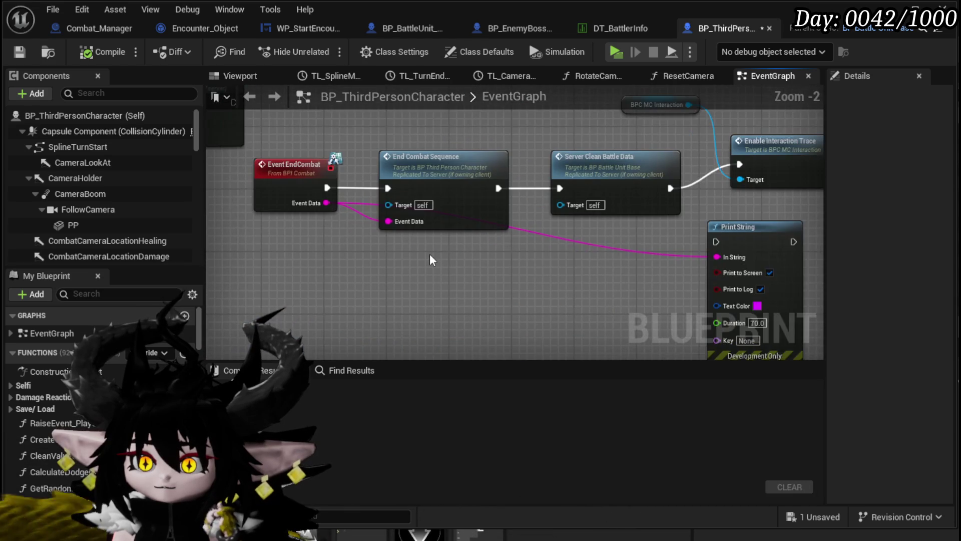
scroll(430, 253, "down", 2)
mouse_move(415, 219)
left_mouse_down()
mouse_move(612, 257)
mouse_move(340, 175)
mouse_move(392, 311)
left_mouse_up()
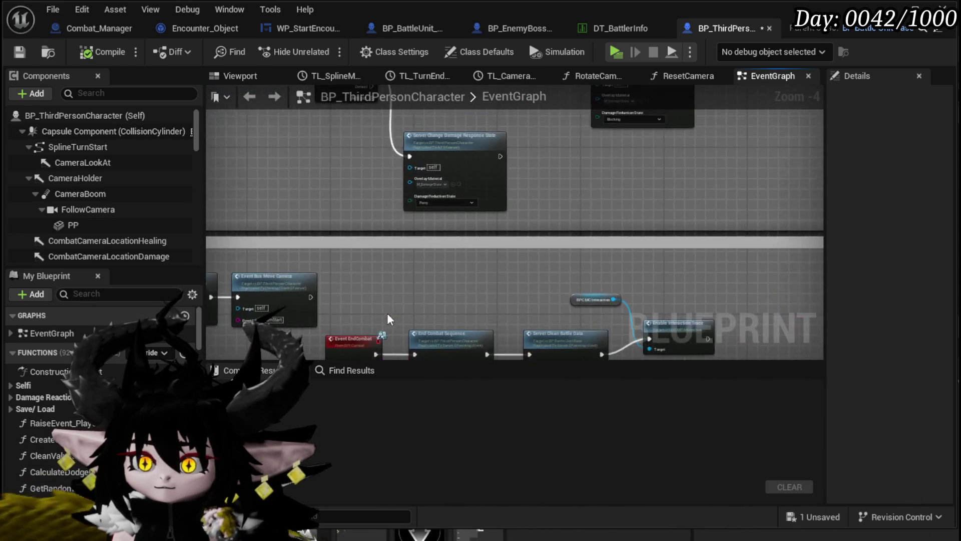
scroll(392, 311, "down", 2)
Look over the comment box, Print String and Switch on String nodes in the EventGraph
mouse_move(650, 200)
left_mouse_down()
mouse_move(434, 326)
mouse_move(431, 258)
mouse_move(600, 188)
mouse_move(366, 222)
mouse_move(248, 182)
mouse_move(278, 192)
mouse_move(303, 170)
mouse_move(440, 202)
mouse_move(476, 279)
left_mouse_up()
scroll(599, 189, "down", 3)
scroll(302, 170, "down", 2)
scroll(574, 199, "up", 3)
left_click_drag(575, 199, 296, 250)
scroll(306, 241, "up", 3)
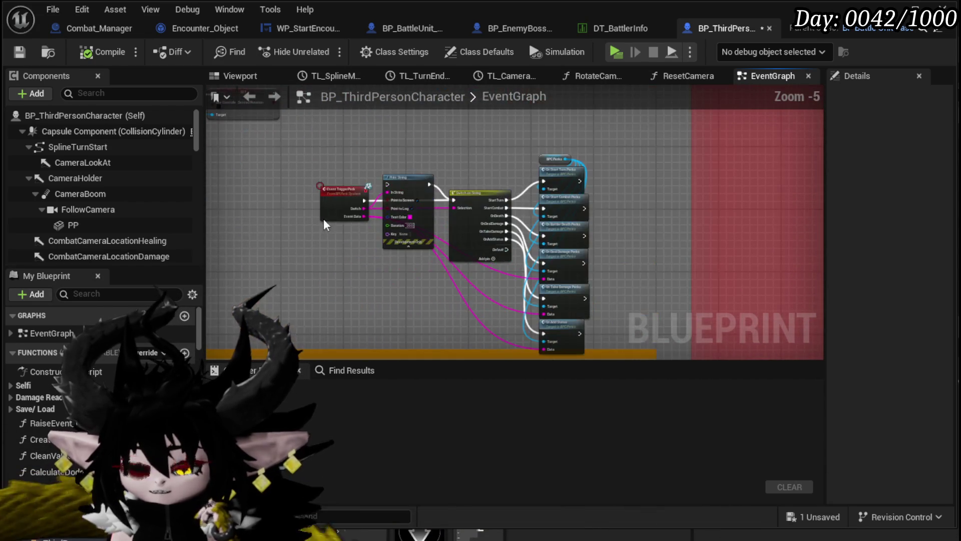
scroll(410, 148, "up", 2)
scroll(413, 146, "down", 1)
mouse_move(413, 145)
left_mouse_down()
mouse_move(583, 198)
mouse_move(611, 289)
left_mouse_up()
scroll(345, 197, "down", 2)
mouse_move(344, 196)
left_mouse_down()
mouse_move(502, 283)
mouse_move(515, 273)
mouse_move(741, 296)
mouse_move(671, 220)
mouse_move(665, 289)
left_mouse_up()
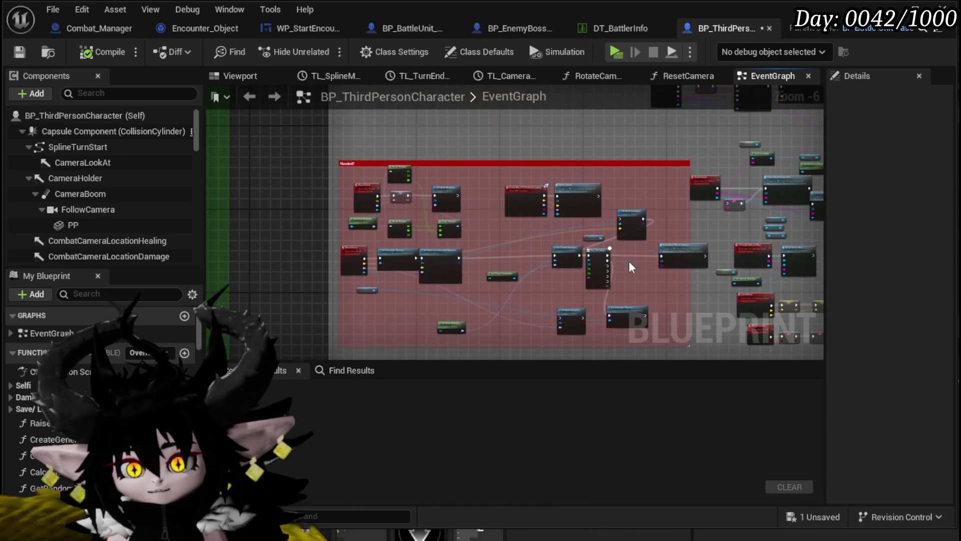
Save BP_ThirdPersonCharacter and bring up the Find Results panel
left_click(19, 51)
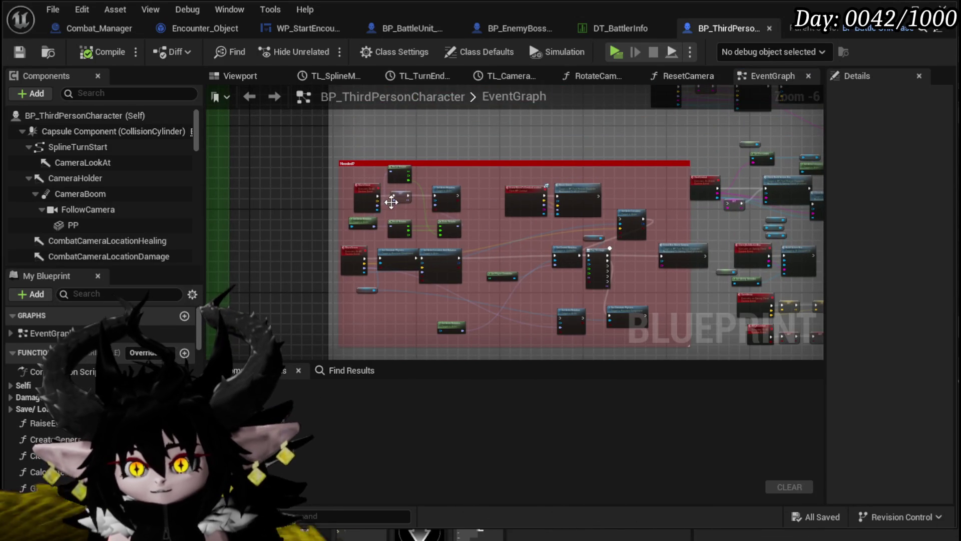
scroll(391, 201, "up", 4)
left_click(350, 370)
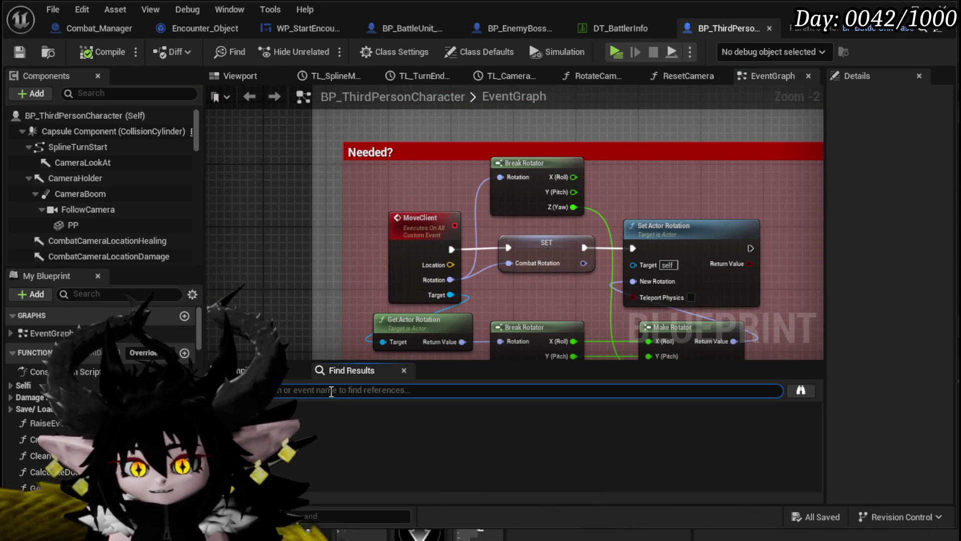
Search the graph for 'StartTurn' and jump to the StartTurn comment
left_click(332, 390)
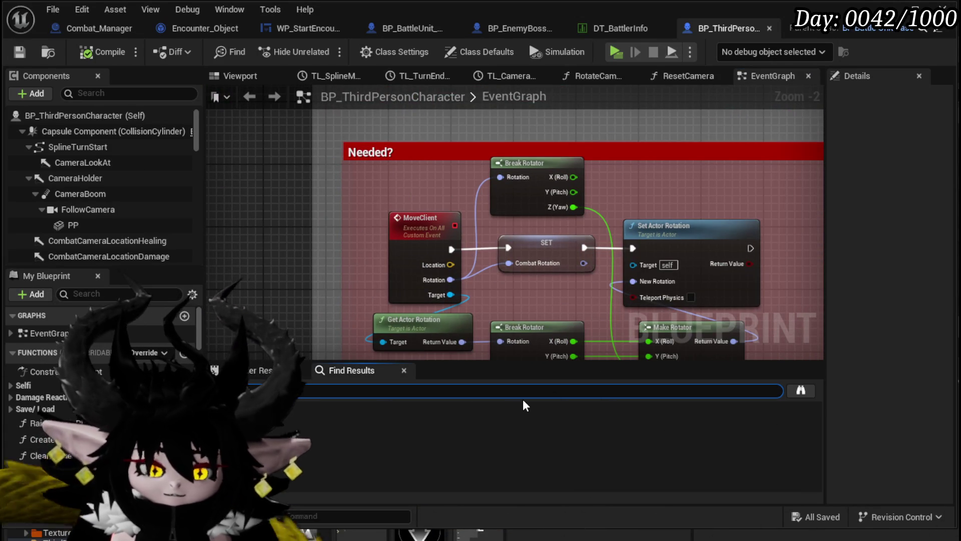
key("Return")
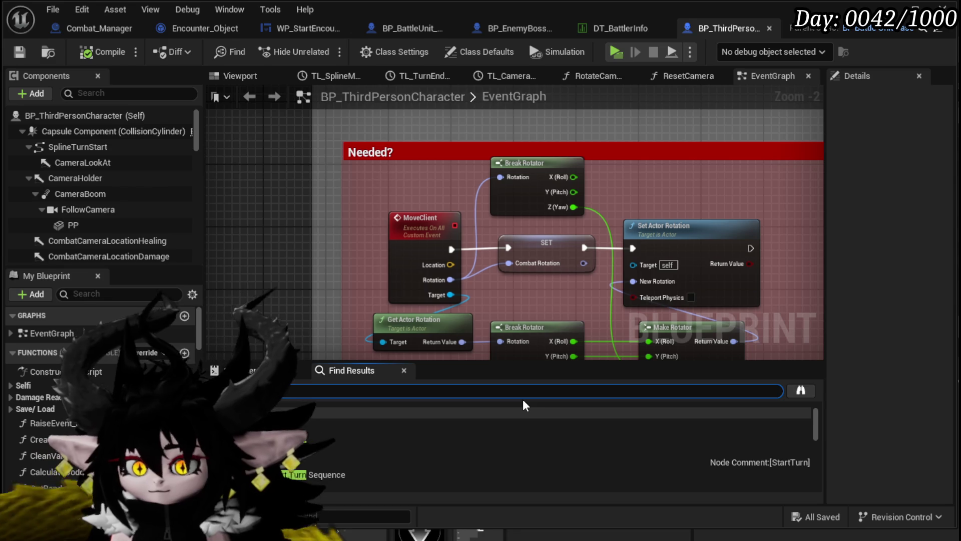
double_click(315, 424)
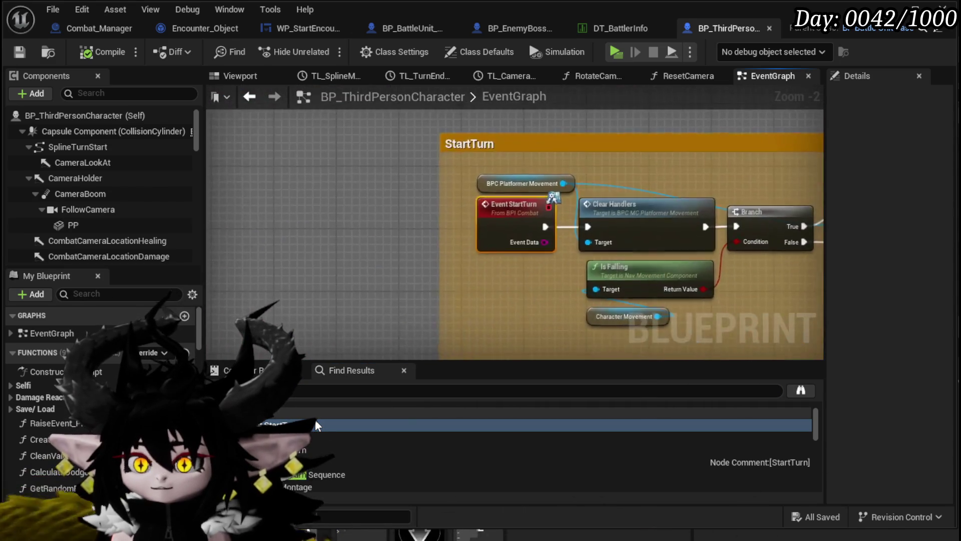
scroll(466, 279, "down", 1)
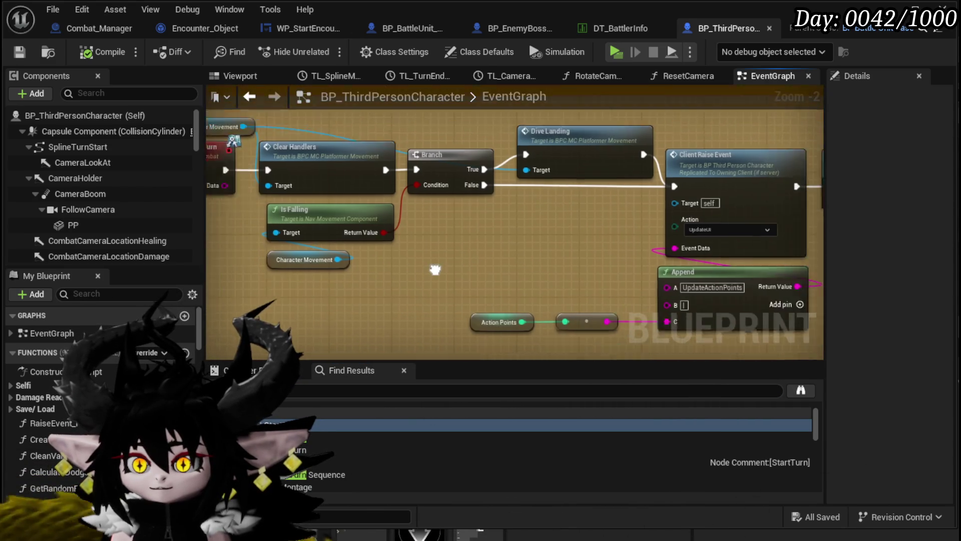
scroll(386, 257, "down", 1)
left_click_drag(461, 268, 493, 275)
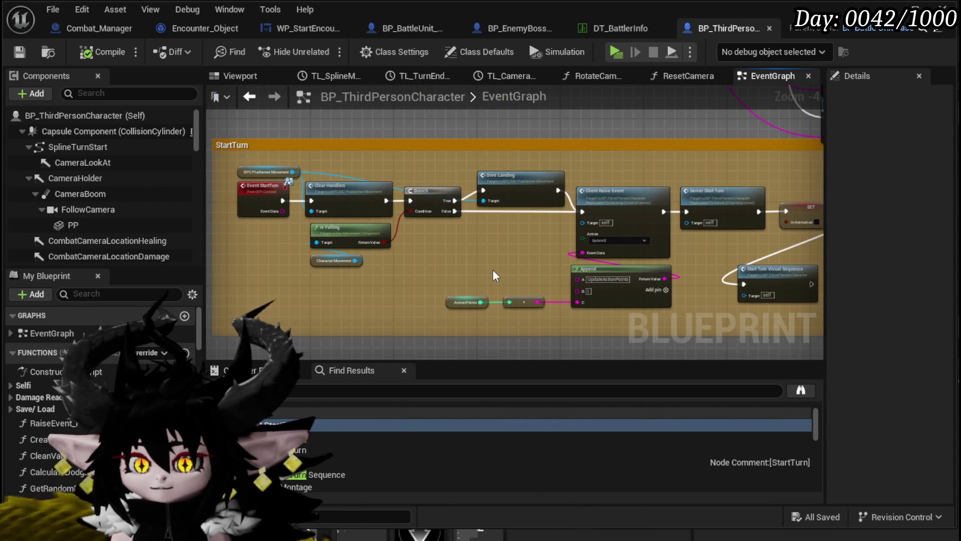
Save, then shift the node cluster above StartTurn up and to the right
left_click(19, 52)
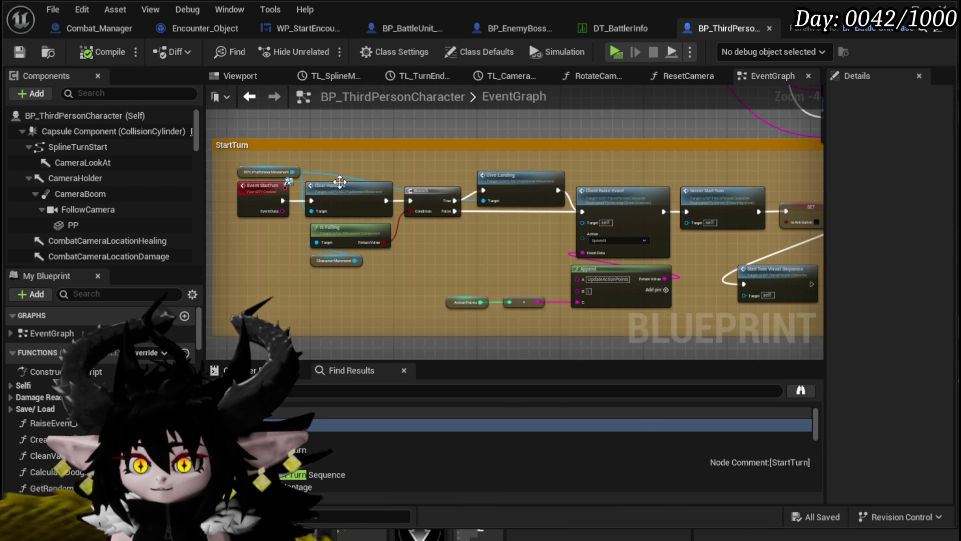
left_click_drag(478, 270, 242, 244)
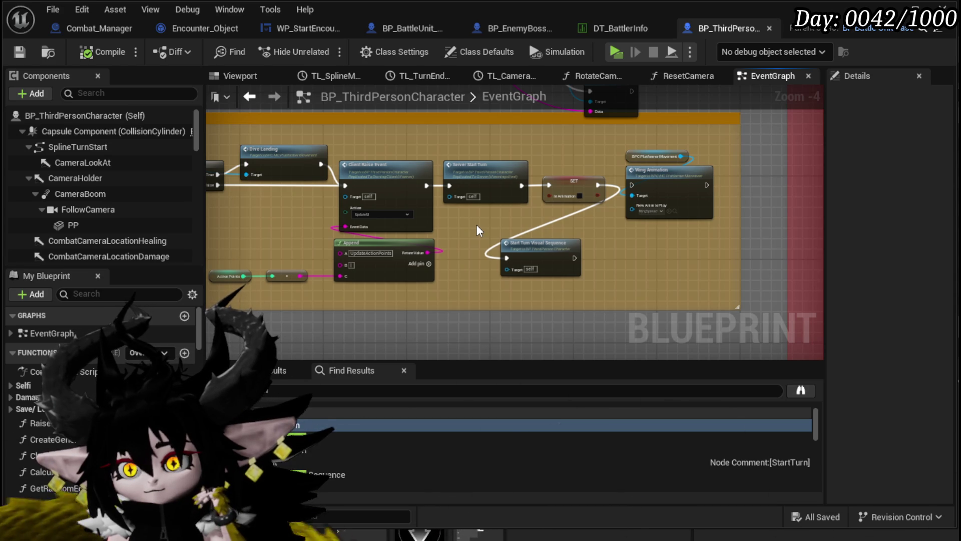
scroll(449, 251, "down", 2)
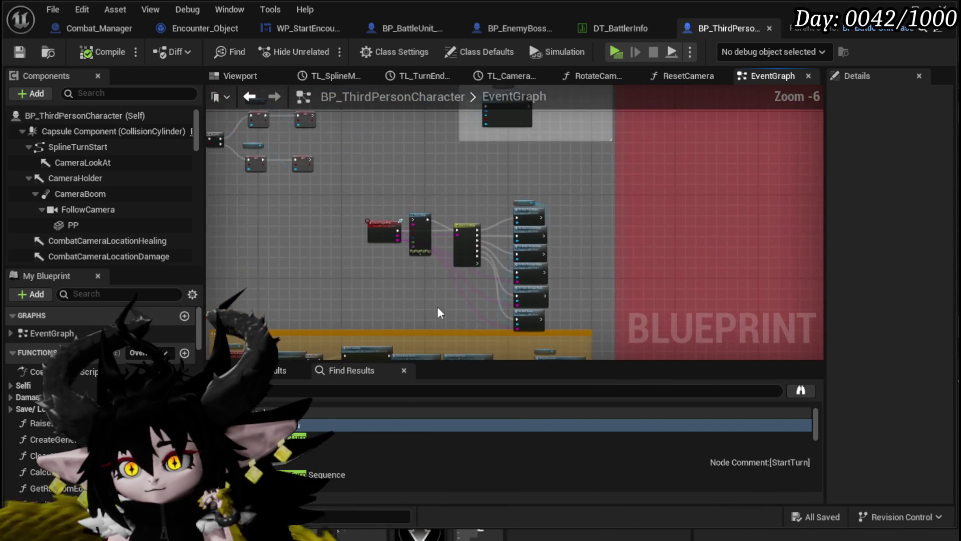
mouse_move(363, 203)
left_mouse_down()
mouse_move(561, 314)
mouse_move(532, 299)
mouse_move(539, 291)
left_mouse_up()
scroll(450, 251, "up", 4)
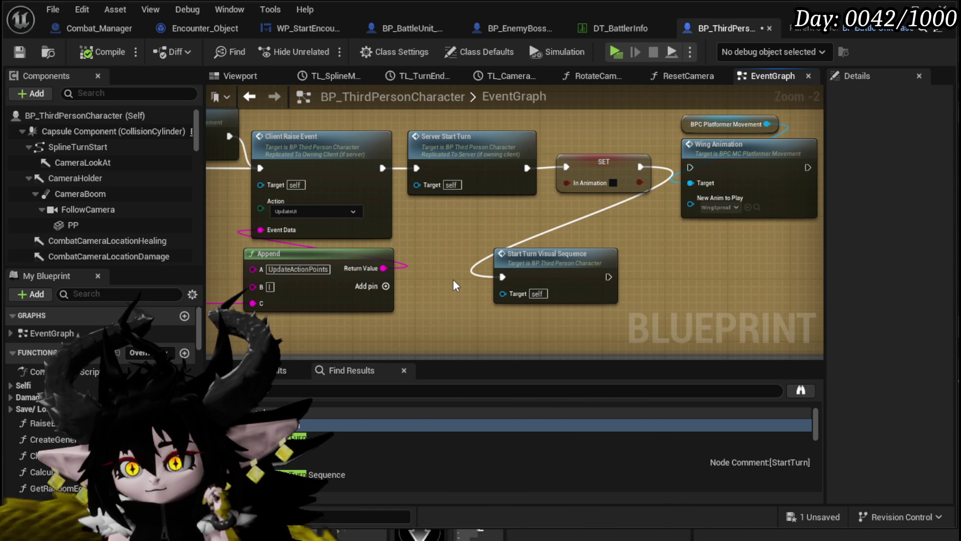
mouse_move(453, 279)
left_mouse_down()
mouse_move(428, 268)
mouse_move(657, 279)
left_mouse_up()
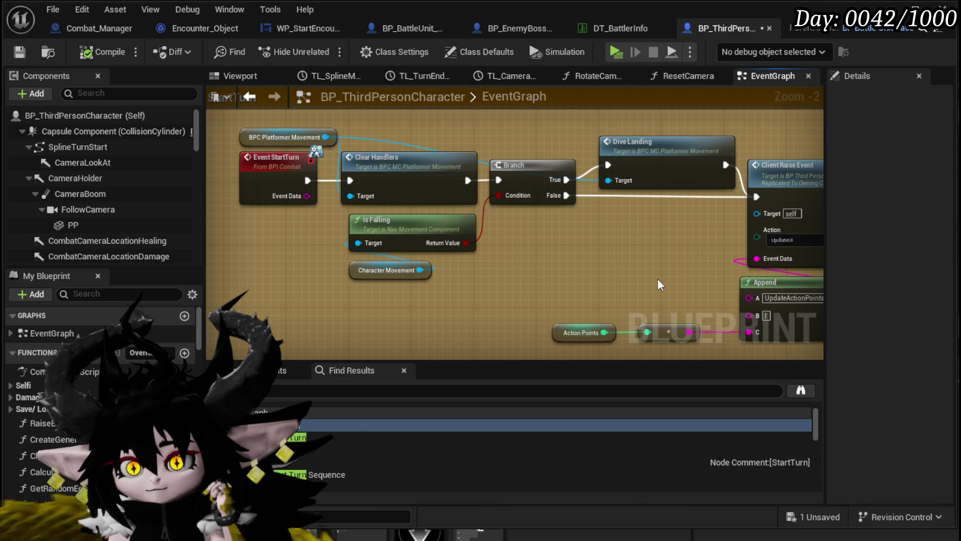
mouse_move(657, 281)
left_mouse_down()
mouse_move(489, 264)
mouse_move(528, 246)
mouse_move(661, 249)
mouse_move(388, 235)
mouse_move(619, 258)
mouse_move(737, 261)
mouse_move(522, 248)
mouse_move(841, 249)
mouse_move(912, 263)
mouse_move(491, 243)
mouse_move(417, 187)
left_mouse_up()
Jump from the Server Start Turn call to its event and frame the Client_SetActiveTurn nodes
double_click(534, 169)
mouse_move(521, 218)
left_mouse_down()
mouse_move(243, 230)
mouse_move(463, 239)
left_mouse_up()
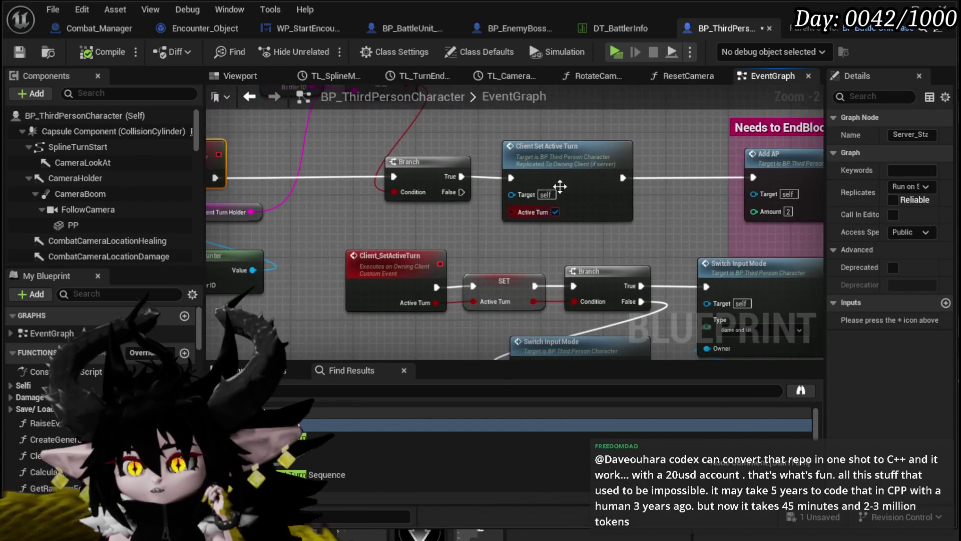
scroll(575, 173, "up", 1)
mouse_move(533, 254)
left_mouse_down()
mouse_move(322, 215)
mouse_move(342, 154)
mouse_move(323, 200)
mouse_move(333, 284)
mouse_move(272, 294)
left_mouse_up()
scroll(322, 200, "down", 2)
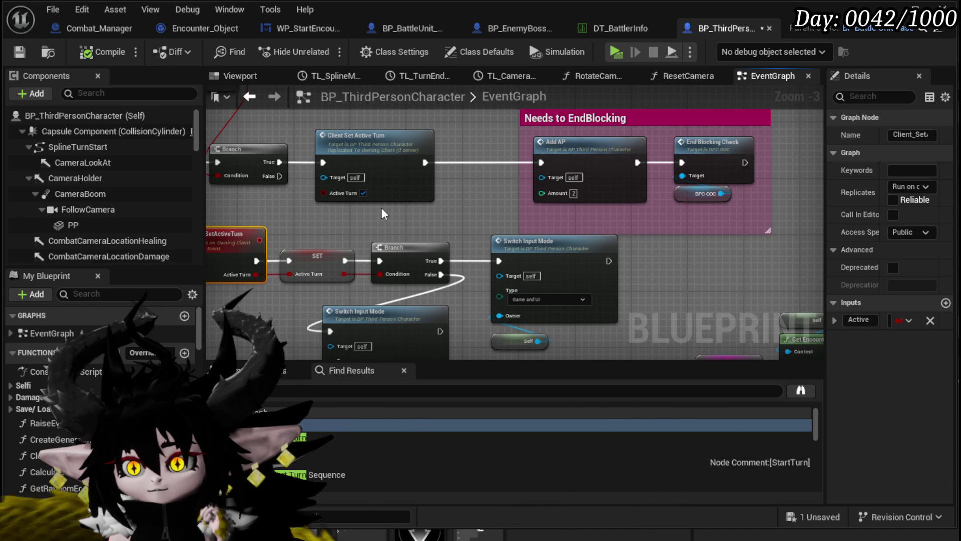
double_click(510, 245)
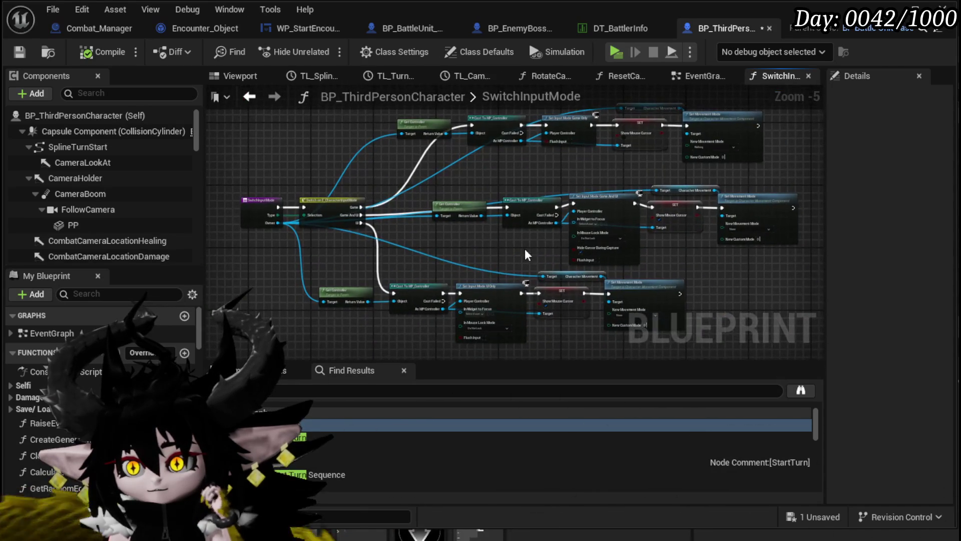
scroll(548, 162, "up", 2)
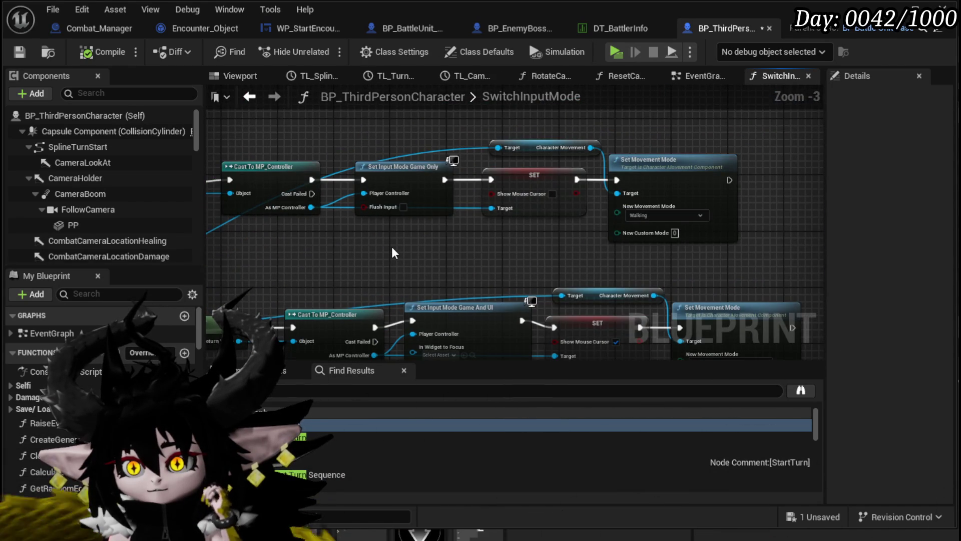
key("Home")
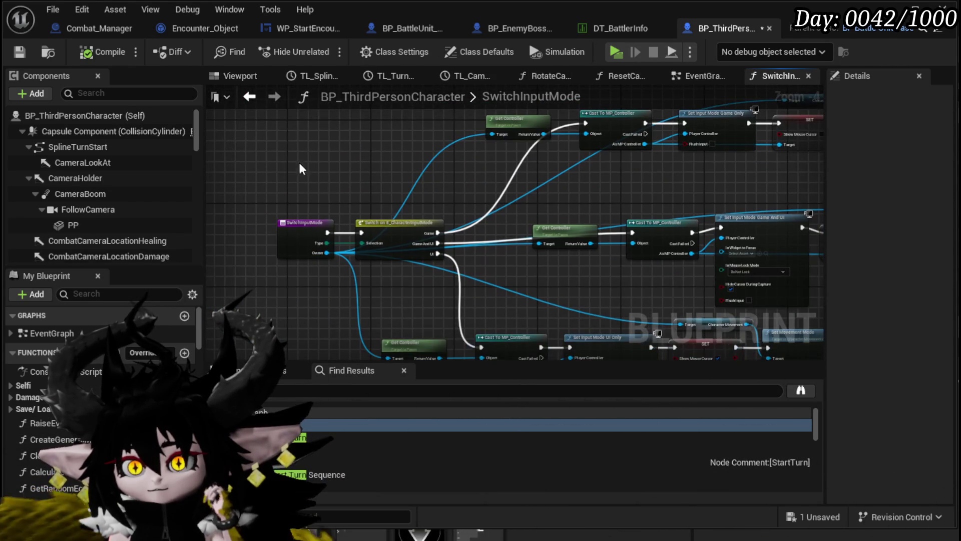
left_click(250, 97)
mouse_move(413, 232)
left_mouse_down()
mouse_move(372, 271)
mouse_move(401, 232)
left_mouse_up()
scroll(509, 215, "up", 1)
scroll(493, 179, "down", 4)
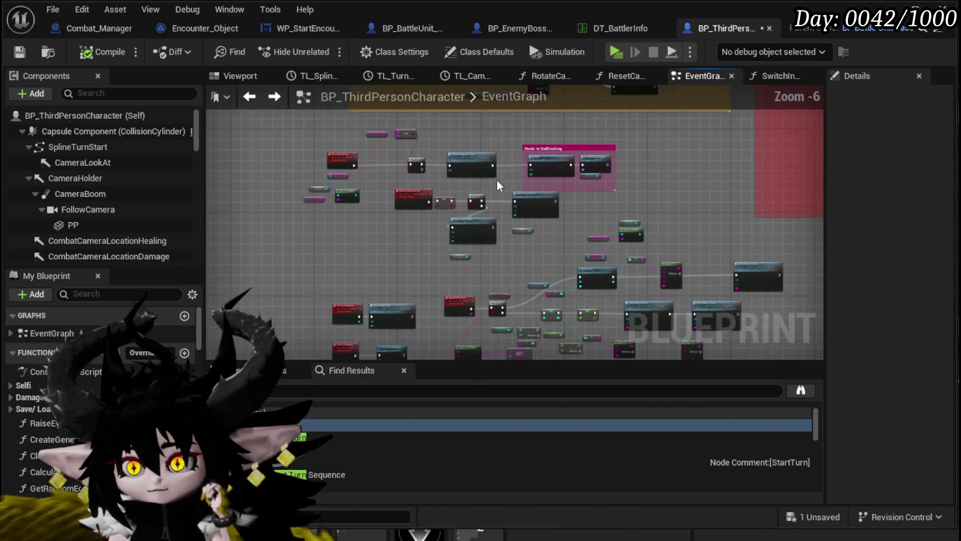
scroll(497, 191, "up", 4)
mouse_move(496, 191)
left_mouse_down()
mouse_move(377, 239)
mouse_move(440, 226)
left_mouse_up()
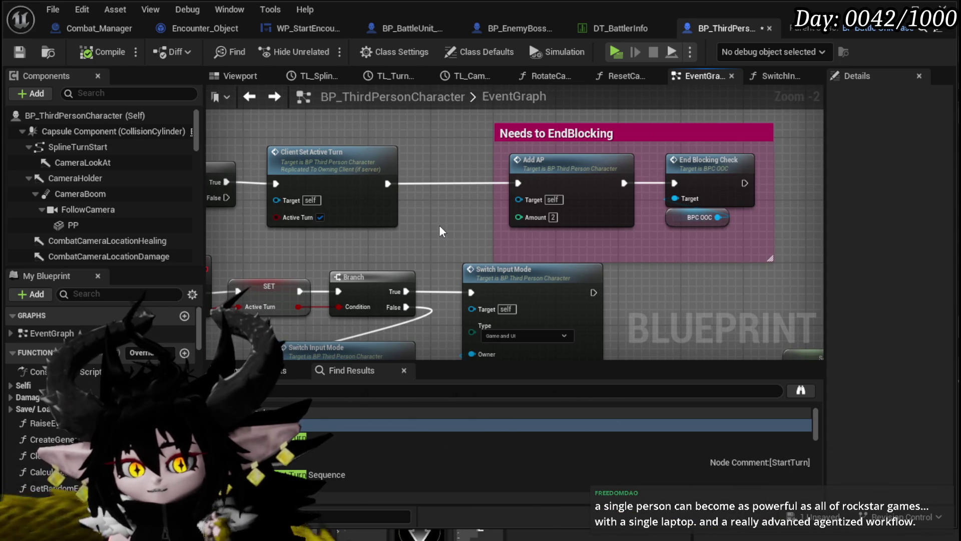
Save the blueprint and move the Needs to EndBlocking comment up and left
key("ctrl+s")
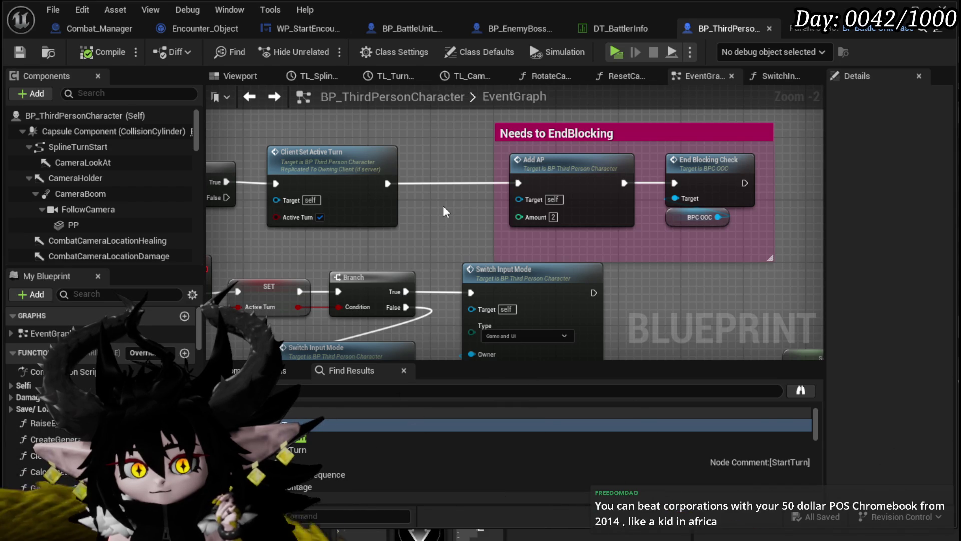
scroll(443, 208, "down", 2)
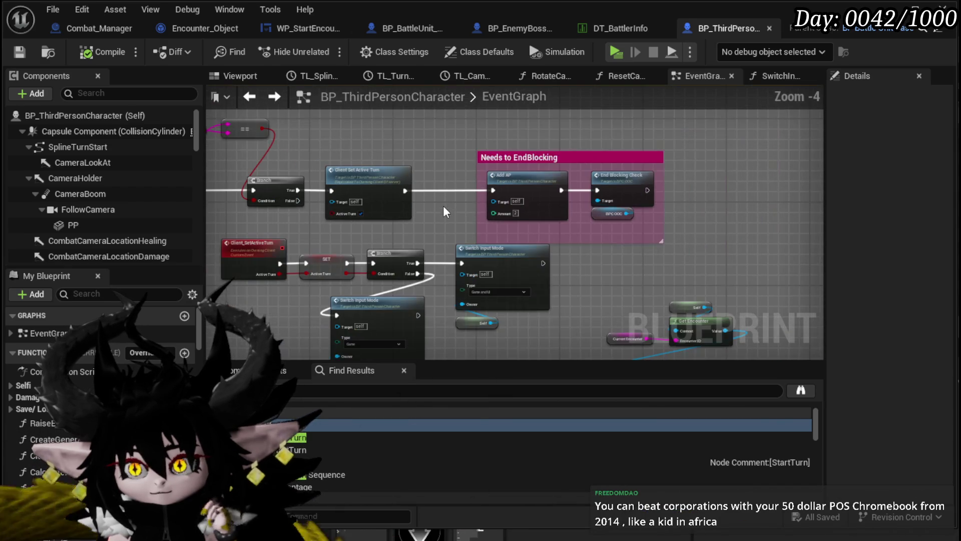
mouse_move(627, 186)
left_mouse_down()
mouse_move(595, 170)
mouse_move(591, 156)
left_mouse_up()
left_click_drag(368, 140, 418, 147)
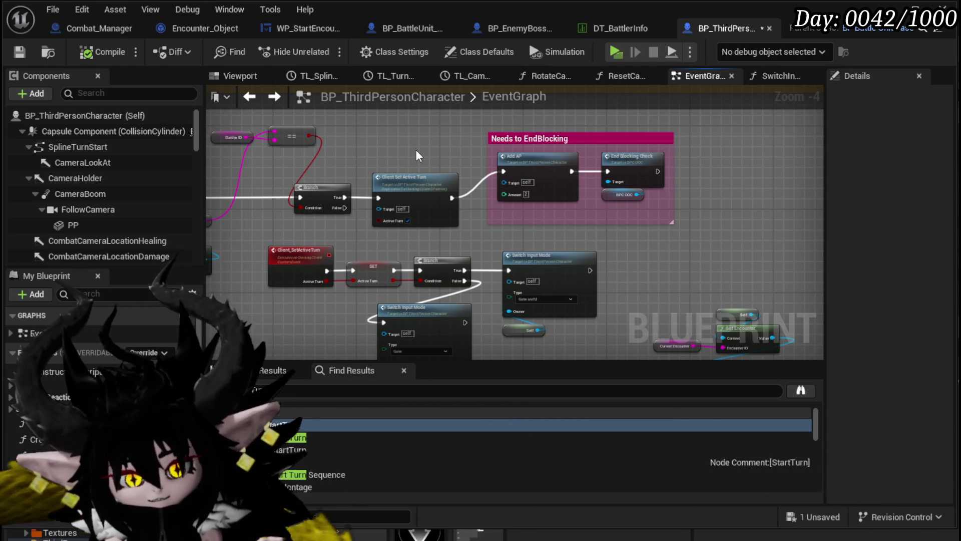
Move the Get Encounter getter nodes higher beside Server_StartTurn
left_click_drag(416, 149, 534, 194)
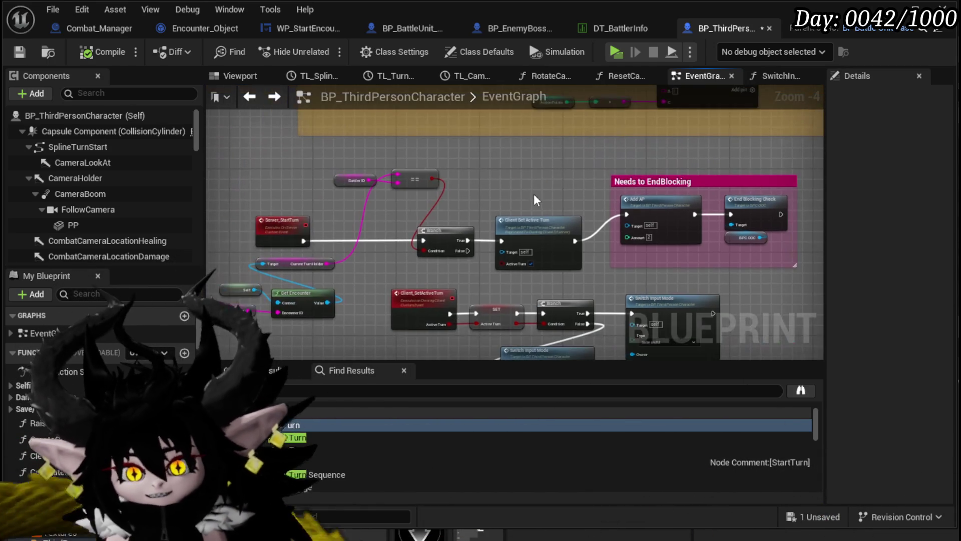
mouse_move(319, 222)
left_mouse_down()
mouse_move(331, 181)
mouse_move(408, 194)
left_mouse_up()
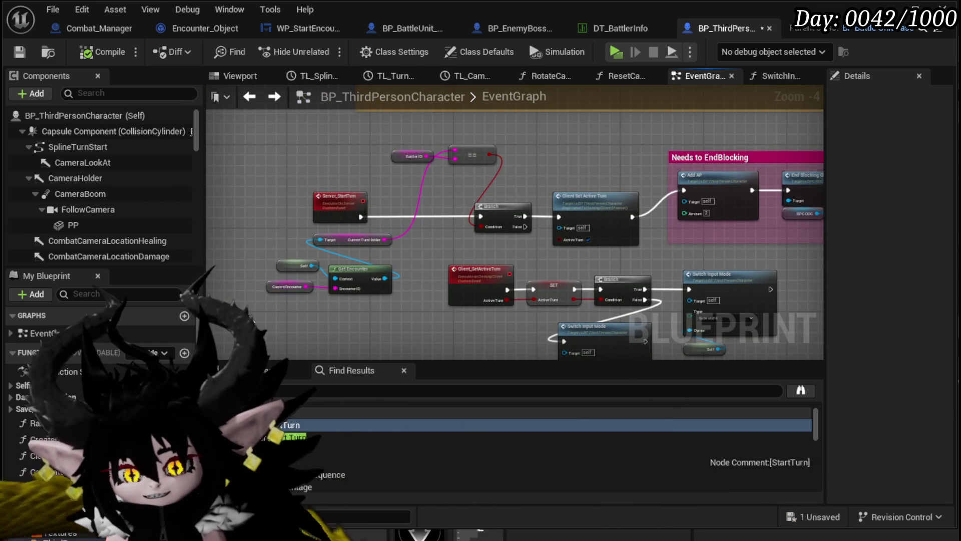
mouse_move(356, 266)
left_mouse_down()
mouse_move(389, 239)
mouse_move(396, 314)
mouse_move(370, 206)
mouse_move(345, 209)
left_mouse_up()
left_click(405, 245)
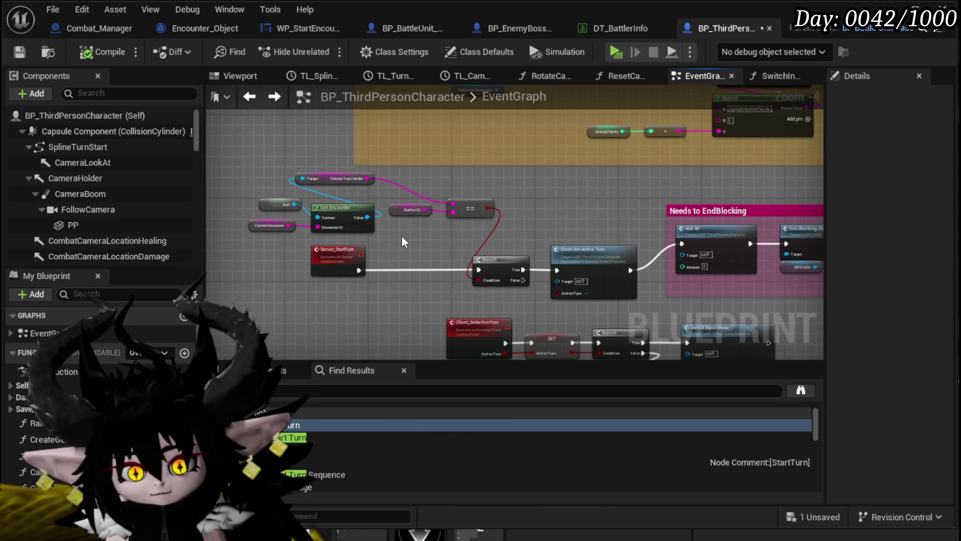
scroll(401, 234, "up", 2)
mouse_move(401, 233)
left_mouse_down()
mouse_move(254, 200)
mouse_move(458, 203)
left_mouse_up()
left_click(436, 232)
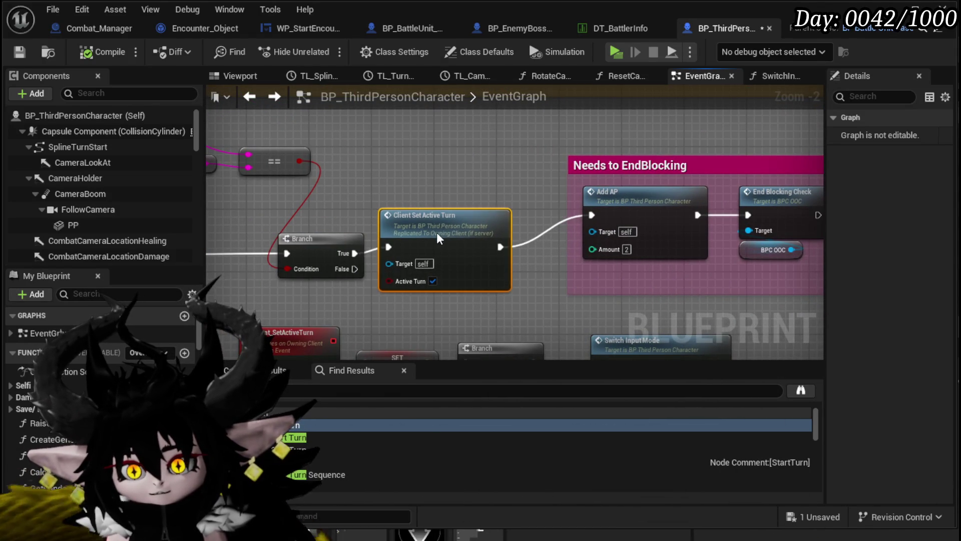
mouse_move(443, 192)
left_mouse_down()
mouse_move(353, 198)
mouse_move(407, 204)
left_mouse_up()
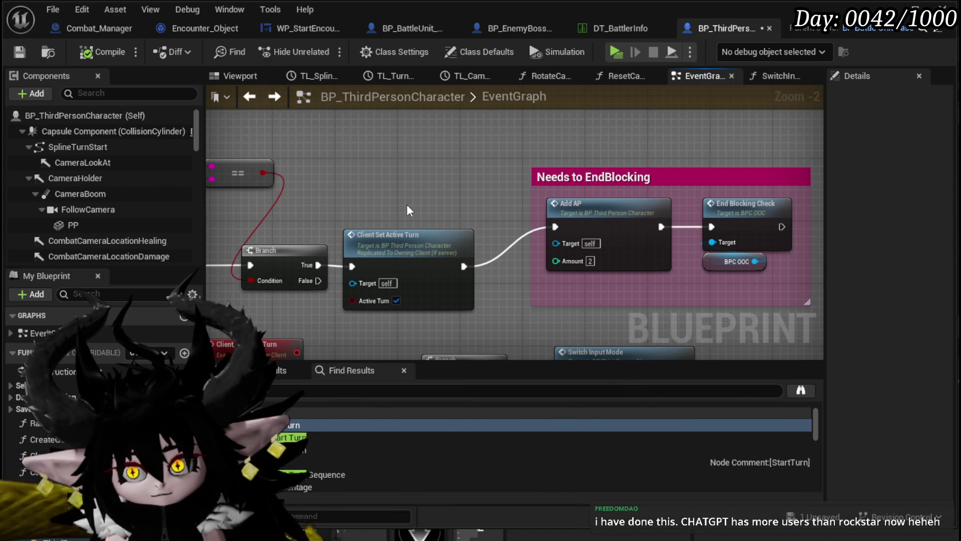
mouse_move(407, 204)
left_mouse_down()
mouse_move(505, 210)
mouse_move(397, 214)
left_mouse_up()
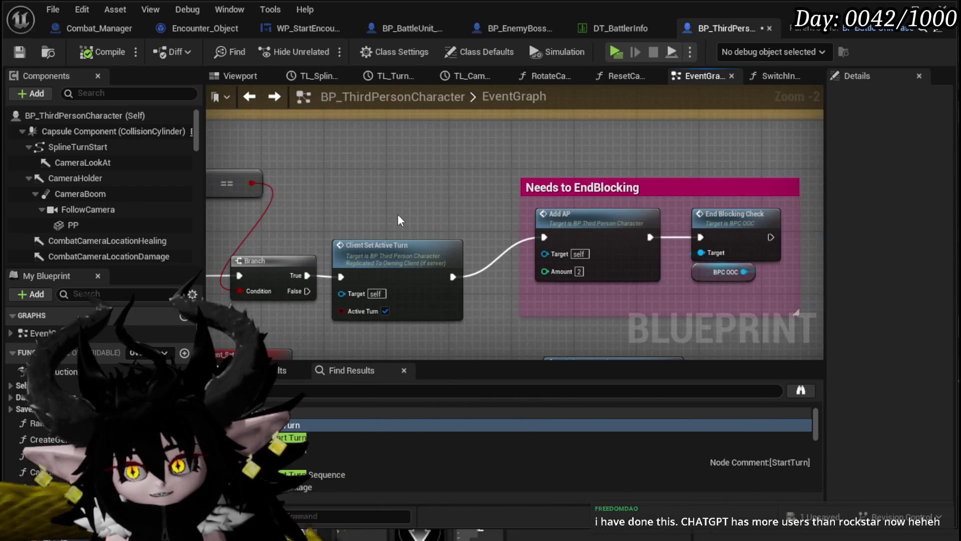
scroll(399, 215, "down", 1)
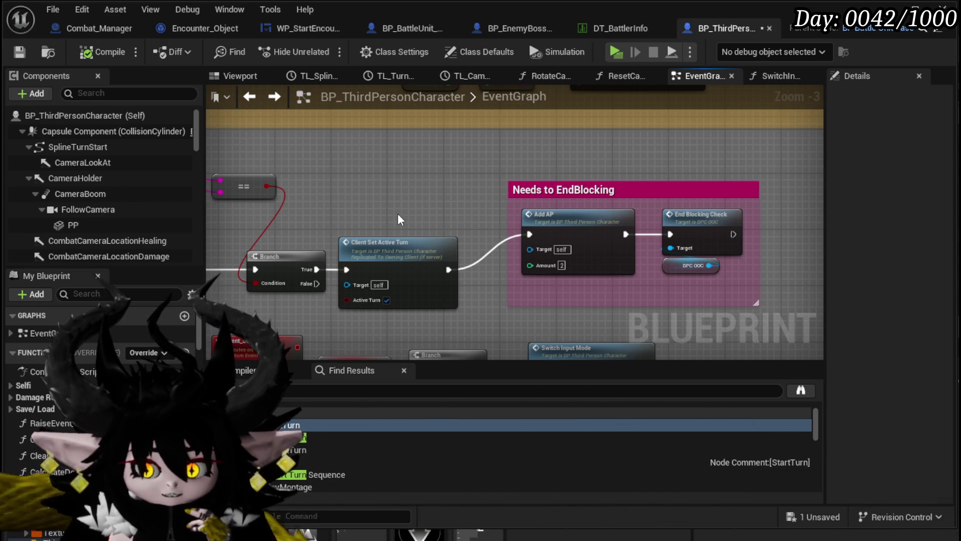
mouse_move(397, 218)
left_mouse_down()
mouse_move(386, 204)
mouse_move(552, 200)
mouse_move(418, 196)
left_mouse_up()
scroll(502, 197, "down", 9)
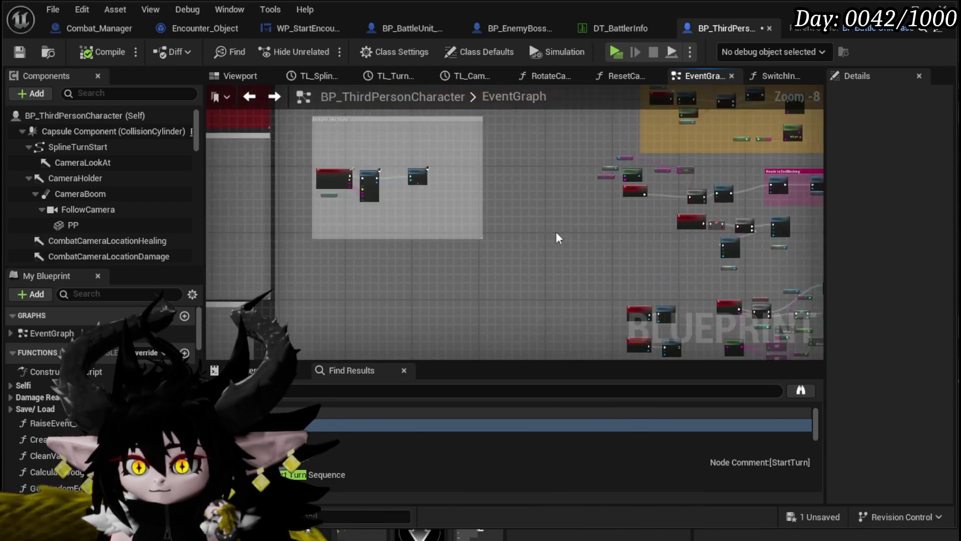
Pan across the zoomed-out graph and zoom in on the Switch on String and SET camera nodes
mouse_move(435, 273)
left_mouse_down()
mouse_move(510, 225)
mouse_move(528, 198)
left_mouse_up()
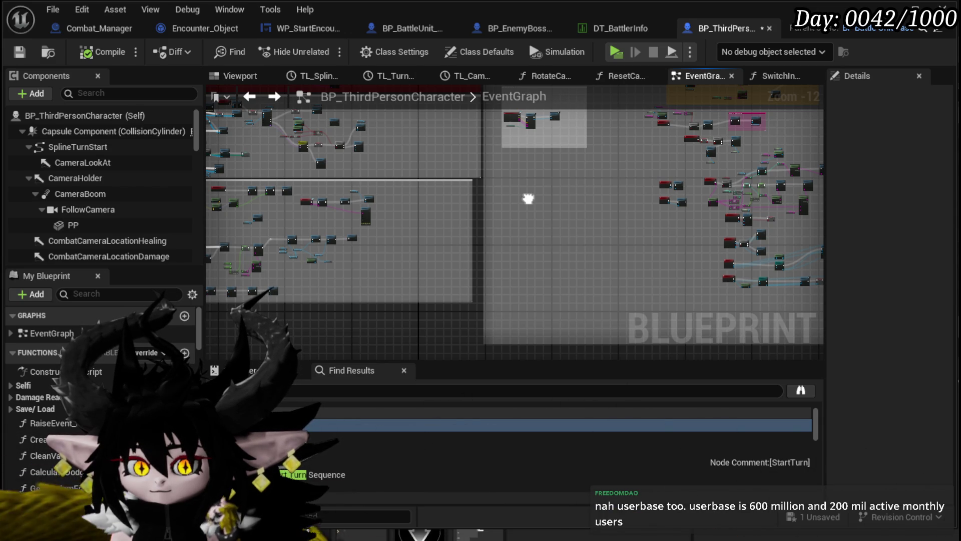
left_click_drag(528, 199, 616, 204)
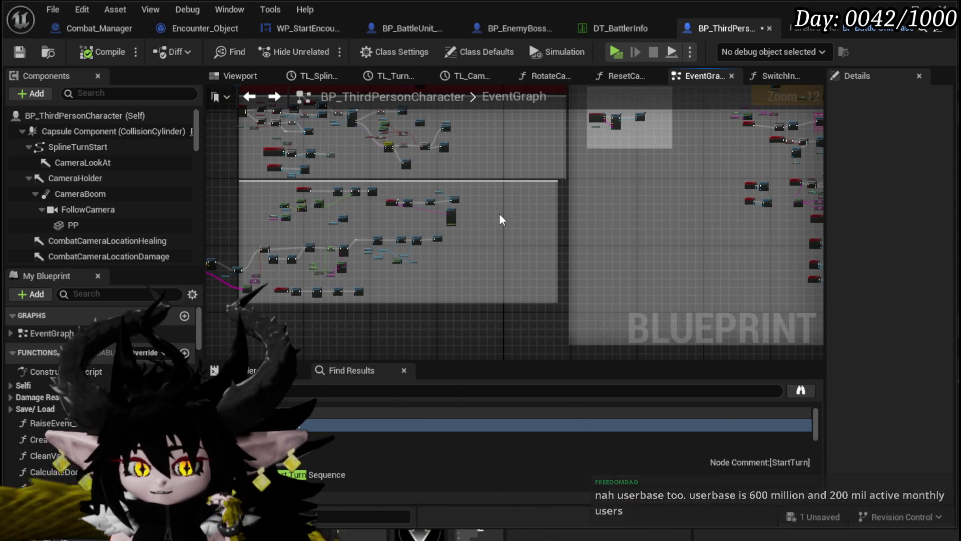
mouse_move(500, 219)
left_mouse_down()
mouse_move(326, 217)
mouse_move(573, 225)
mouse_move(664, 269)
left_mouse_up()
scroll(318, 208, "up", 8)
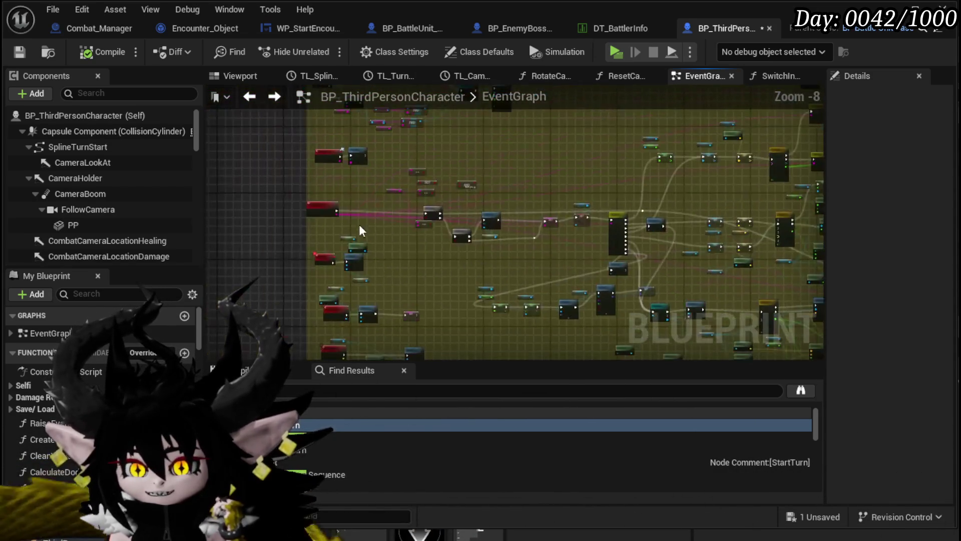
mouse_move(458, 245)
left_mouse_down()
mouse_move(432, 171)
mouse_move(215, 163)
left_mouse_up()
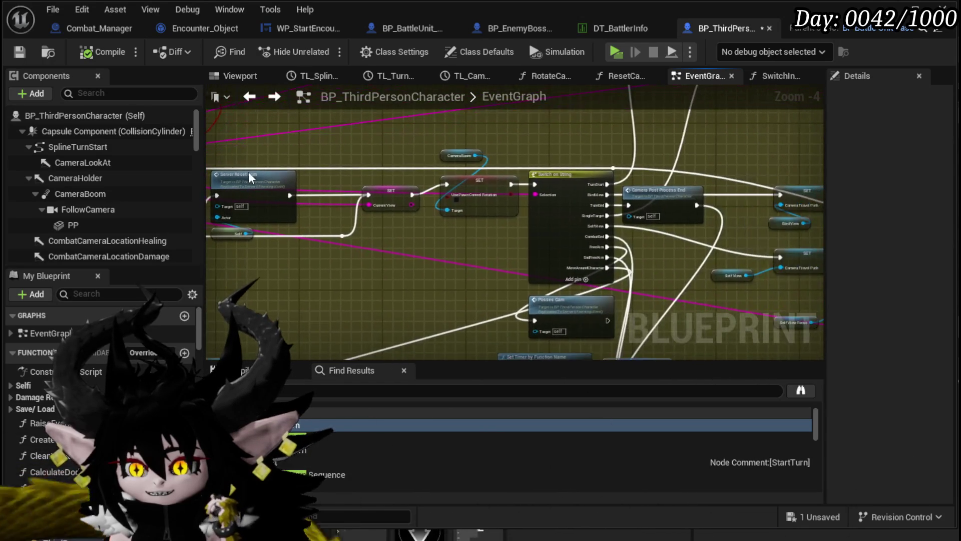
Tuck the Camera Boom getter below the Use Pawn Control Rotation SET node and save
scroll(468, 210, "up", 2)
left_click(486, 161)
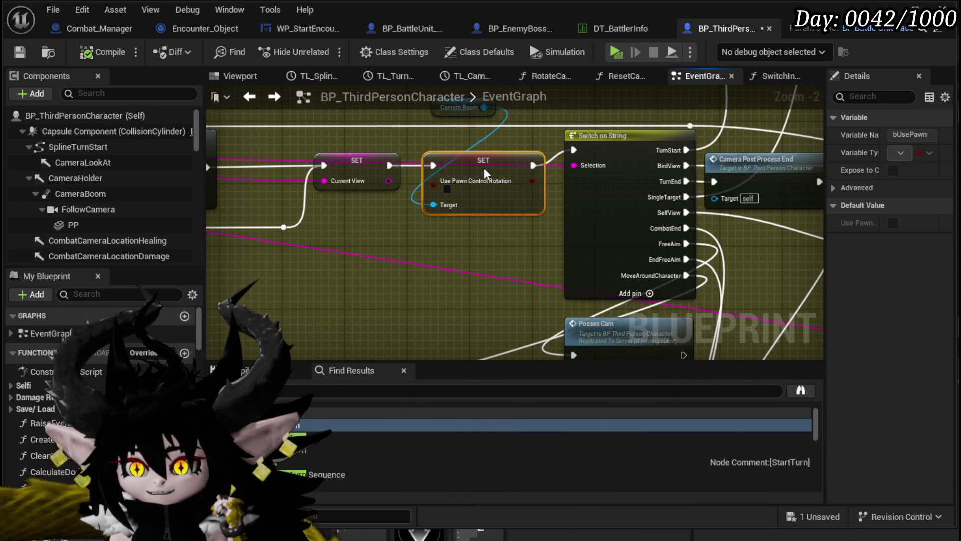
left_click_drag(459, 147, 433, 196)
mouse_move(408, 157)
left_mouse_down()
mouse_move(391, 222)
mouse_move(410, 290)
mouse_move(402, 282)
left_mouse_up()
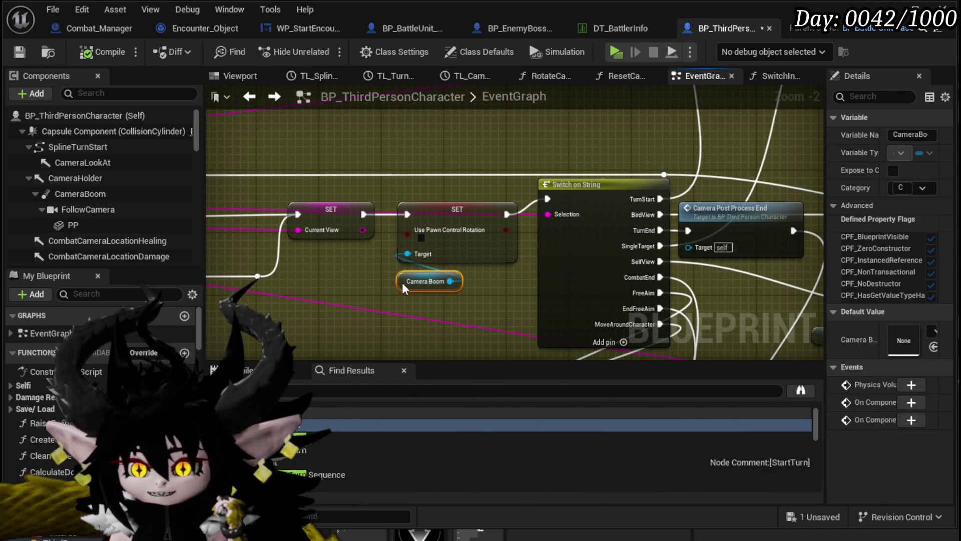
left_click(426, 169)
scroll(452, 152, "down", 1)
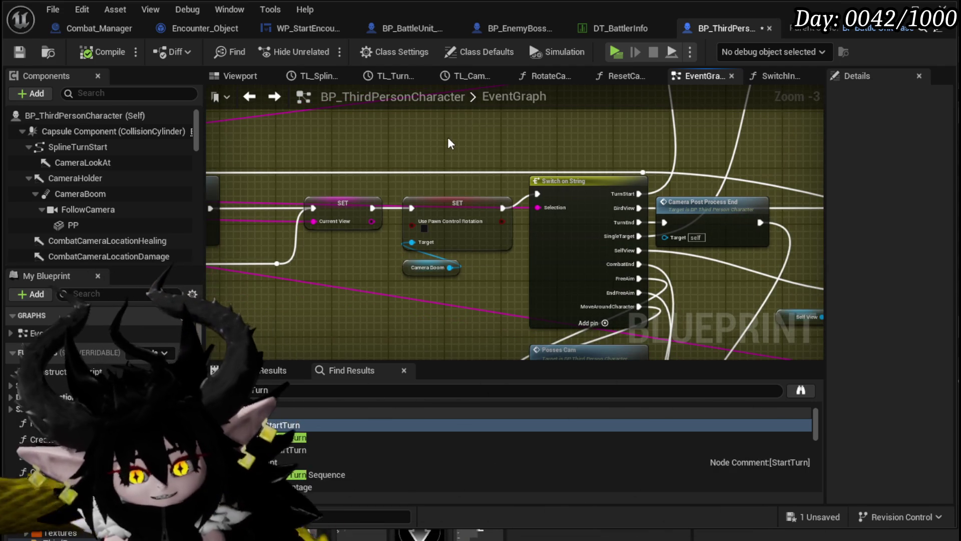
mouse_move(450, 134)
left_mouse_down()
mouse_move(417, 247)
mouse_move(482, 172)
mouse_move(344, 188)
mouse_move(578, 194)
mouse_move(568, 220)
mouse_move(494, 145)
mouse_move(466, 75)
left_mouse_up()
scroll(417, 190, "down", 1)
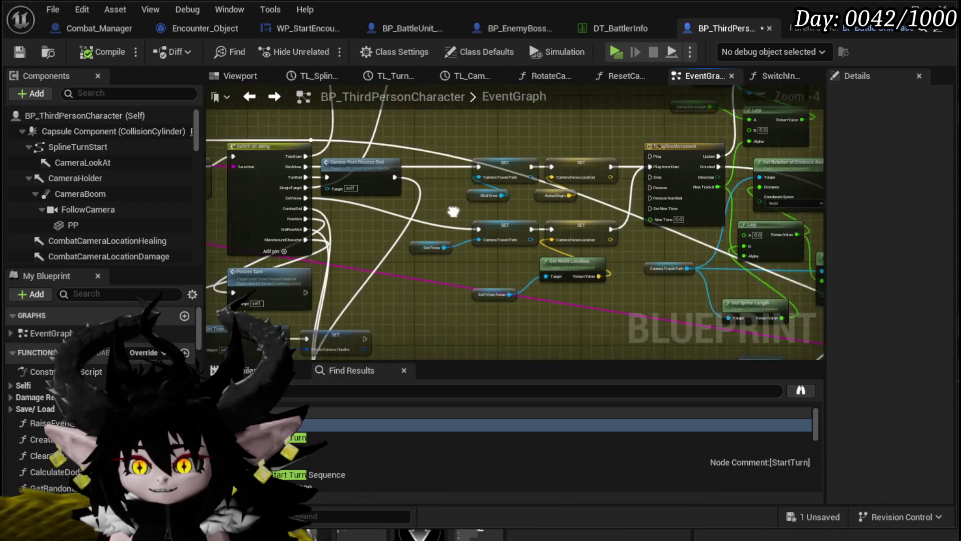
key("ctrl+s")
Move the SET Active Turn, Client Raise Event and Server End Turn nodes left and lower
left_click_drag(452, 259, 473, 192)
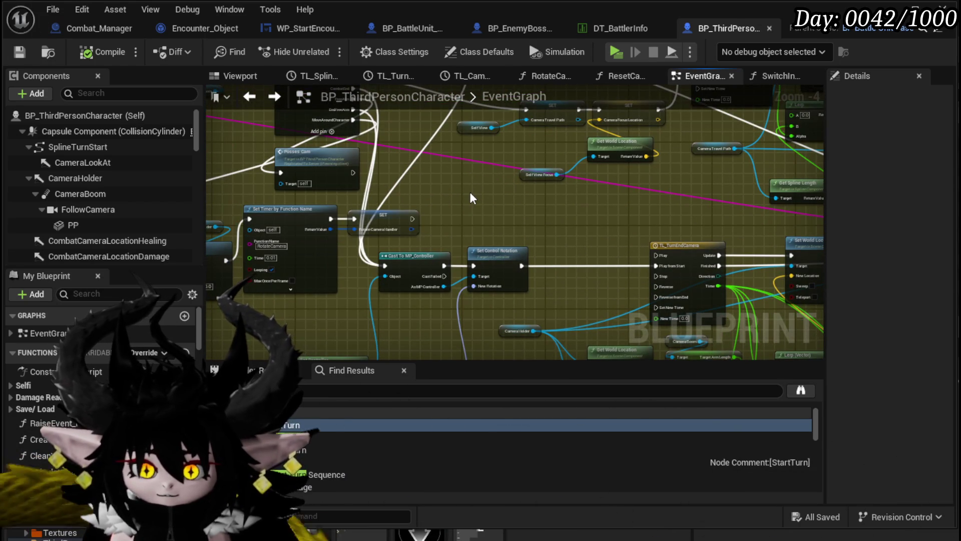
mouse_move(500, 206)
left_mouse_down()
mouse_move(467, 183)
mouse_move(429, 241)
mouse_move(665, 263)
left_mouse_up()
scroll(326, 167, "up", 2)
scroll(468, 173, "down", 2)
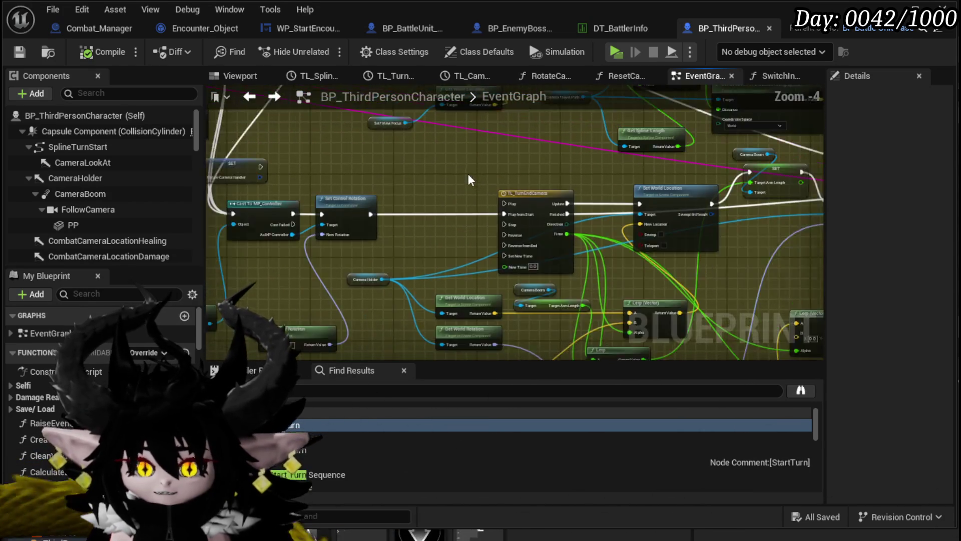
mouse_move(589, 314)
left_mouse_down()
mouse_move(424, 258)
mouse_move(468, 270)
mouse_move(473, 326)
left_mouse_up()
scroll(468, 273, "down", 1)
left_click_drag(666, 254, 667, 254)
left_click_drag(583, 266, 515, 273)
scroll(481, 257, "up", 2)
left_click_drag(451, 245, 447, 315)
Move Client Raise Event, Set Focus and their getters right and down
scroll(447, 315, "down", 1)
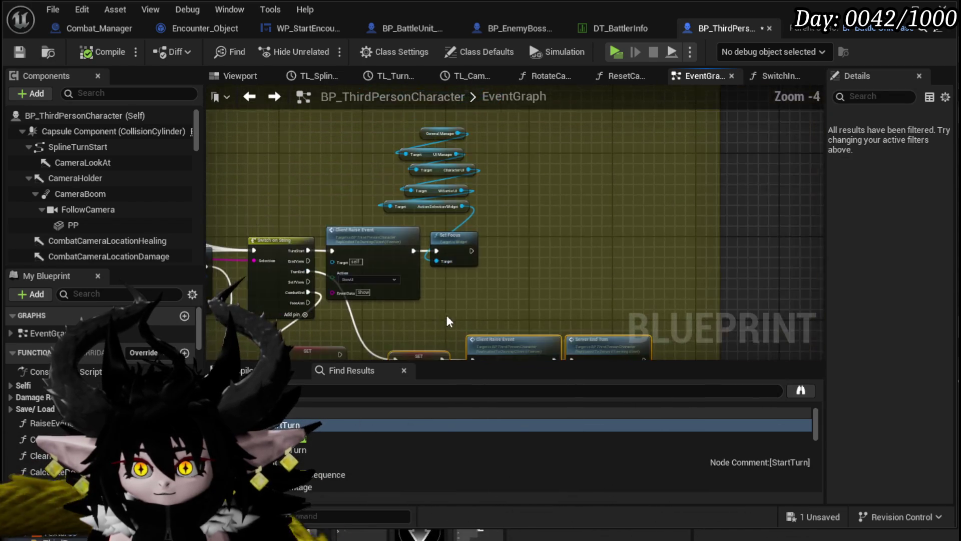
left_click_drag(540, 108, 351, 240)
left_click_drag(410, 223, 439, 245)
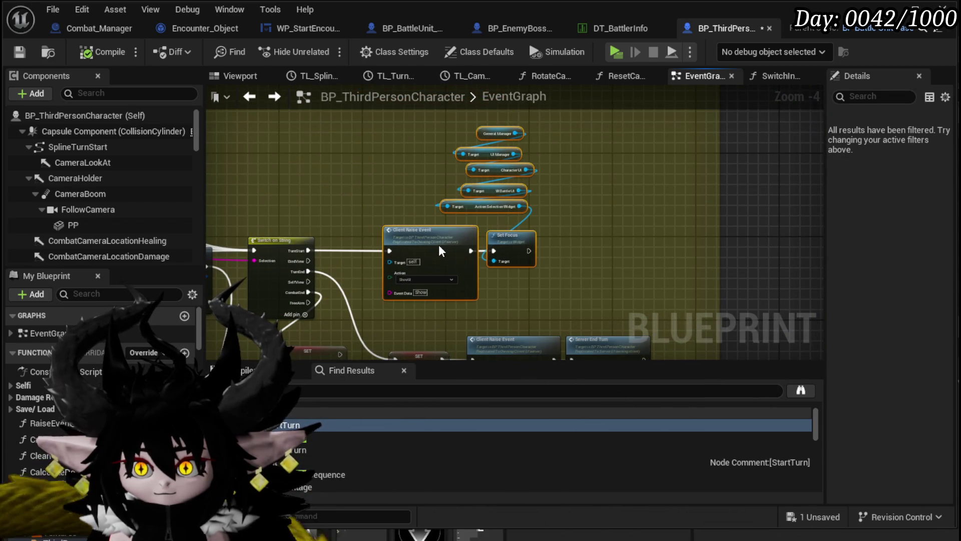
scroll(387, 229, "up", 1)
Nudge the Spawn New Enemy Wave node down into line near Event PrepairForNextWave
mouse_move(501, 184)
left_mouse_down()
mouse_move(460, 142)
mouse_move(421, 150)
mouse_move(347, 251)
left_mouse_up()
scroll(443, 229, "down", 2)
mouse_move(443, 230)
left_mouse_down()
mouse_move(428, 160)
mouse_move(440, 234)
left_mouse_up()
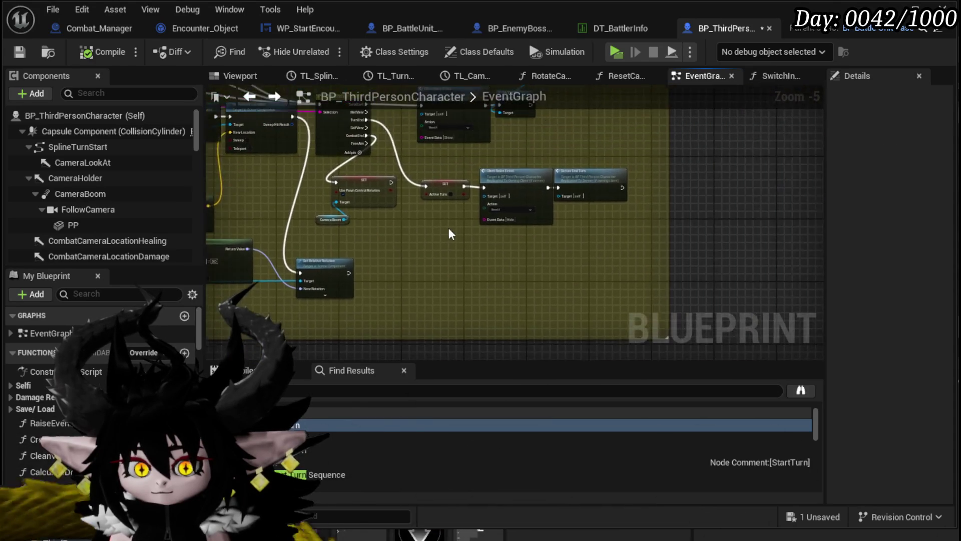
scroll(440, 234, "down", 3)
mouse_move(365, 268)
left_mouse_down()
mouse_move(430, 161)
mouse_move(391, 225)
mouse_move(380, 150)
left_mouse_up()
scroll(392, 225, "up", 4)
mouse_move(410, 280)
left_mouse_down()
mouse_move(394, 165)
mouse_move(332, 134)
mouse_move(385, 130)
left_mouse_up()
left_click_drag(681, 221, 517, 154)
left_click_drag(536, 237, 535, 248)
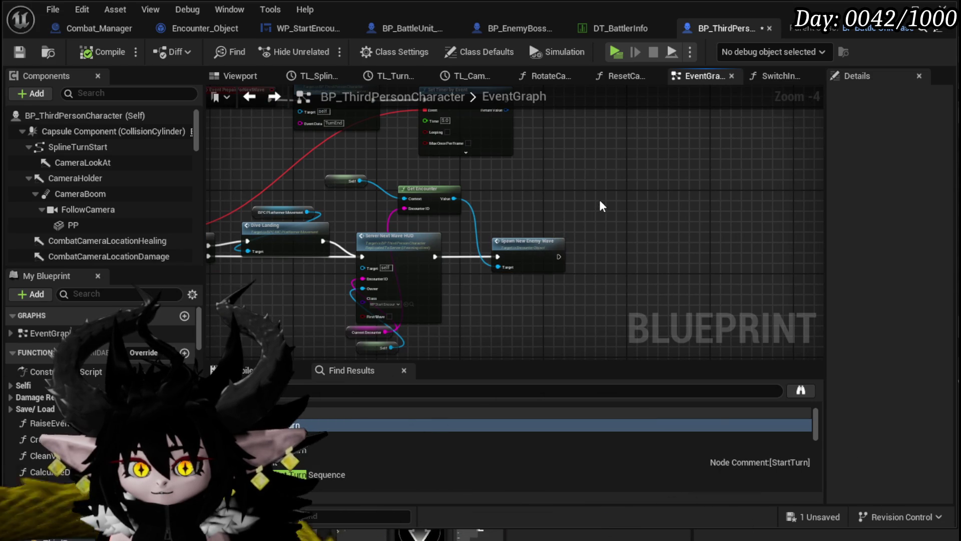
scroll(600, 203, "down", 2)
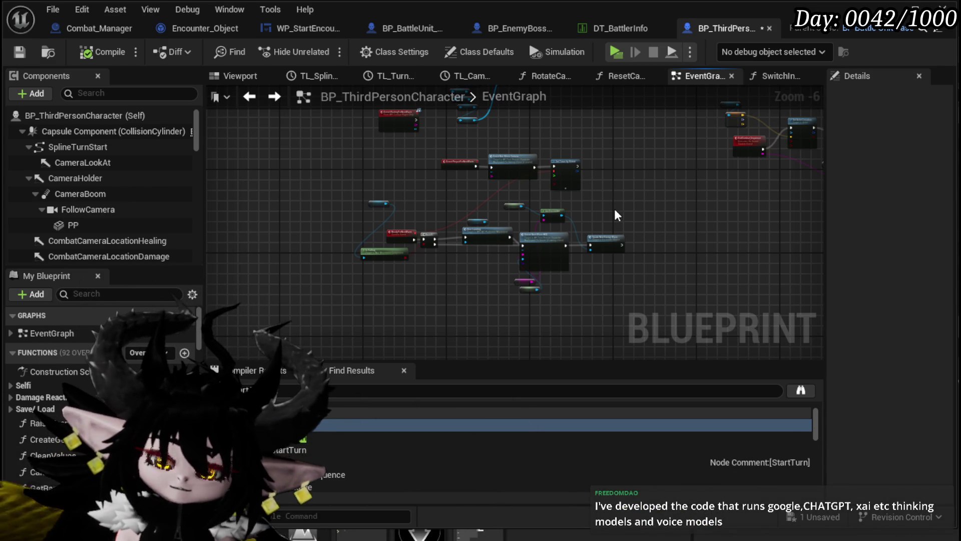
mouse_move(605, 199)
left_mouse_down()
mouse_move(365, 251)
mouse_move(285, 253)
mouse_move(269, 224)
left_mouse_up()
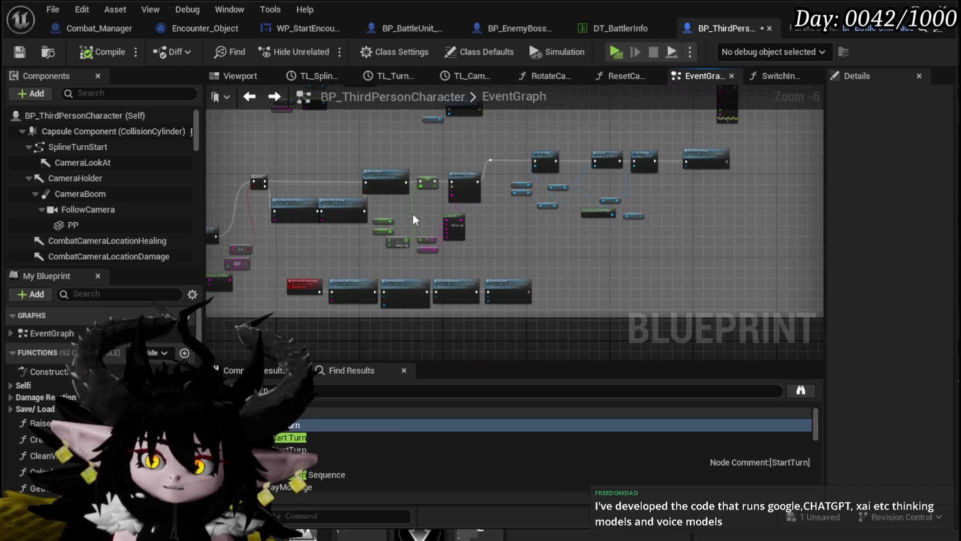
Survey the end-combat nodes from Set Visibility and Clean UI to StartTurn and EndCombat
scroll(413, 213, "up", 3)
mouse_move(443, 215)
left_mouse_down()
mouse_move(307, 292)
mouse_move(225, 296)
left_mouse_up()
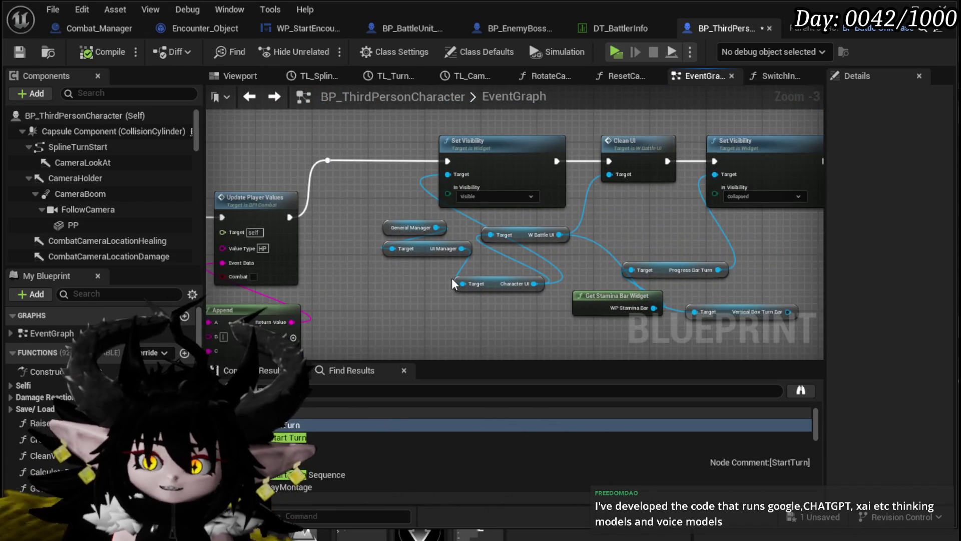
left_click_drag(452, 283, 294, 240)
scroll(332, 269, "down", 2)
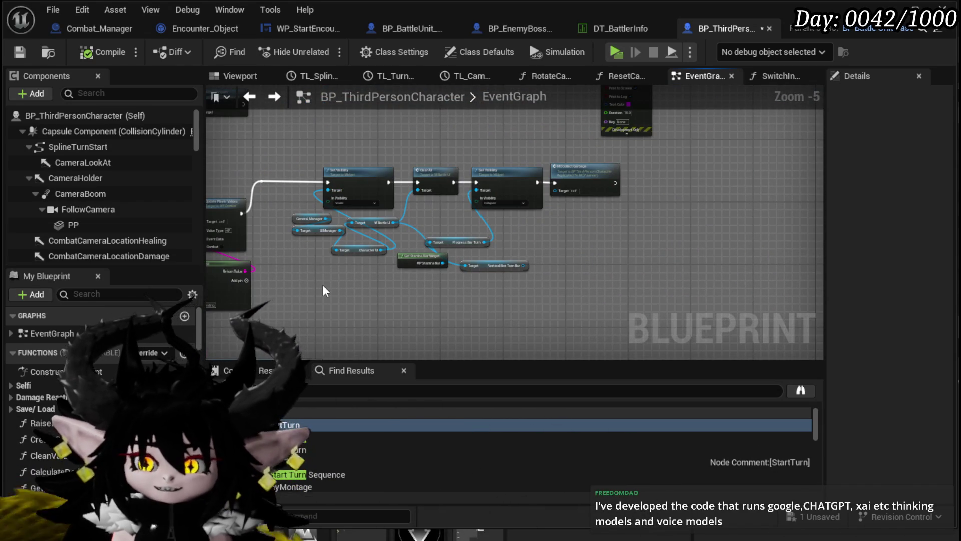
mouse_move(322, 284)
left_mouse_down()
mouse_move(332, 322)
mouse_move(470, 336)
mouse_move(500, 232)
mouse_move(498, 254)
left_mouse_up()
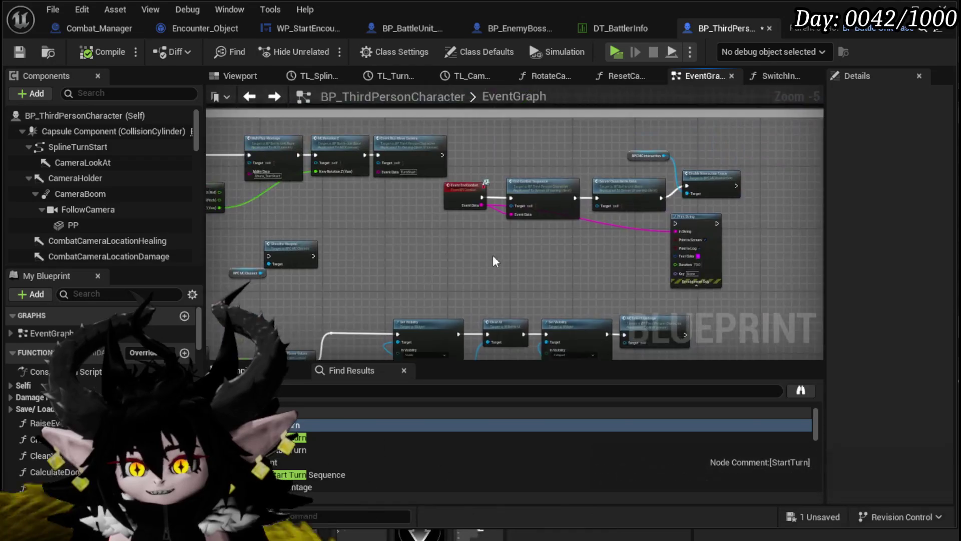
scroll(375, 290, "up", 2)
Move the BPC MC Interaction getter right and down next to Enable Interaction Trace
left_click_drag(351, 295, 775, 125)
scroll(534, 136, "down", 2)
mouse_move(534, 136)
left_mouse_down()
mouse_move(499, 176)
mouse_move(491, 236)
left_mouse_up()
left_click_drag(555, 187, 424, 160)
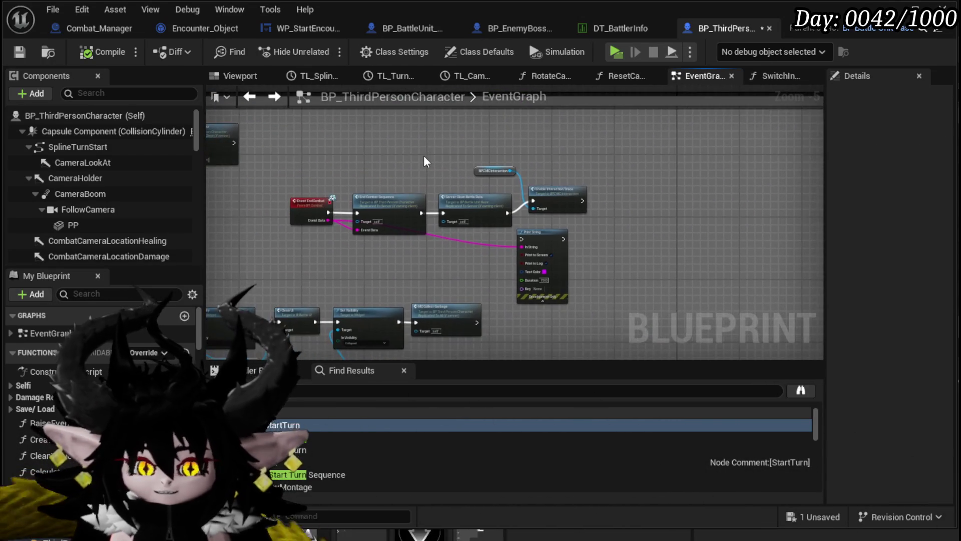
scroll(423, 162, "up", 2)
left_click(575, 209)
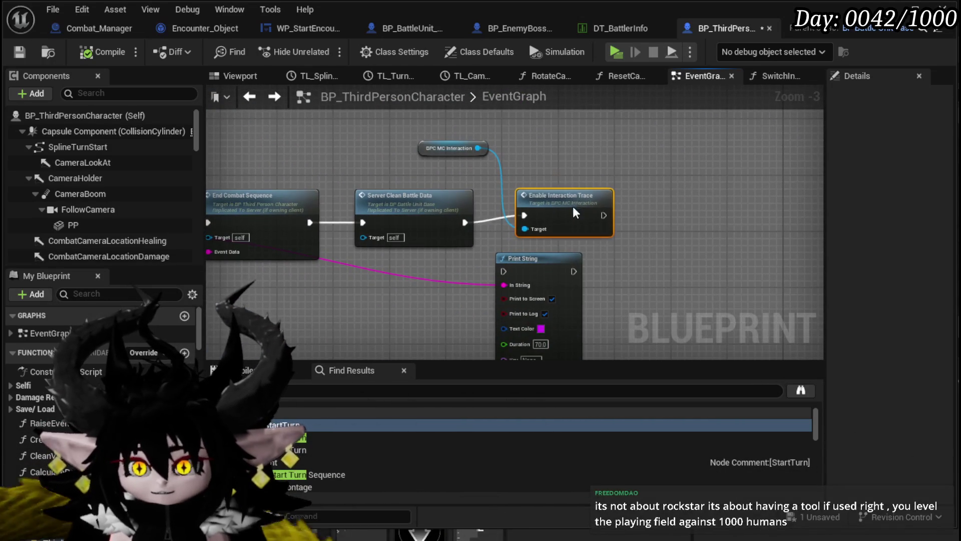
mouse_move(426, 152)
left_mouse_down()
mouse_move(510, 172)
mouse_move(339, 193)
mouse_move(600, 191)
left_mouse_up()
scroll(454, 167, "down", 2)
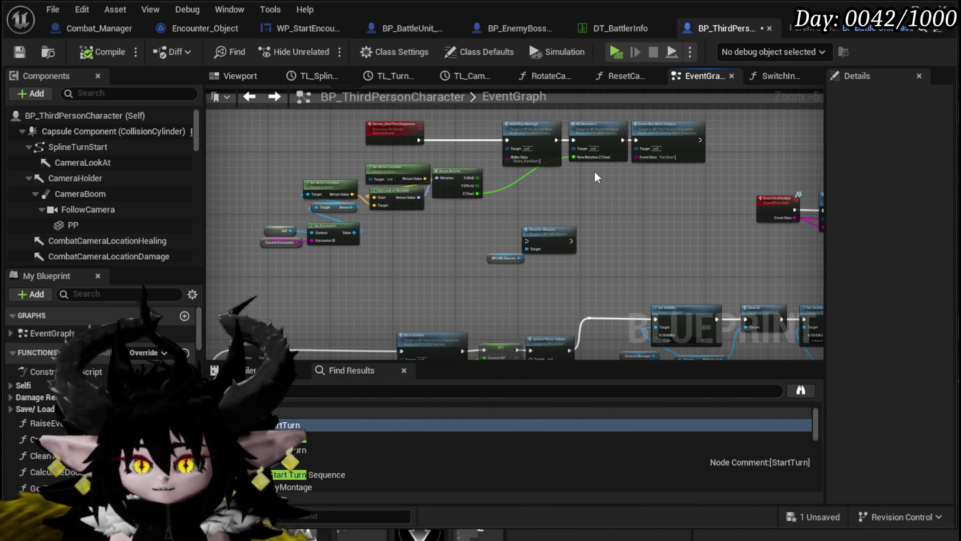
Navigate past EndCombat_Sequence to the yellow comment area with the camera reset logic
scroll(369, 290, "down", 2)
scroll(329, 223, "down", 4)
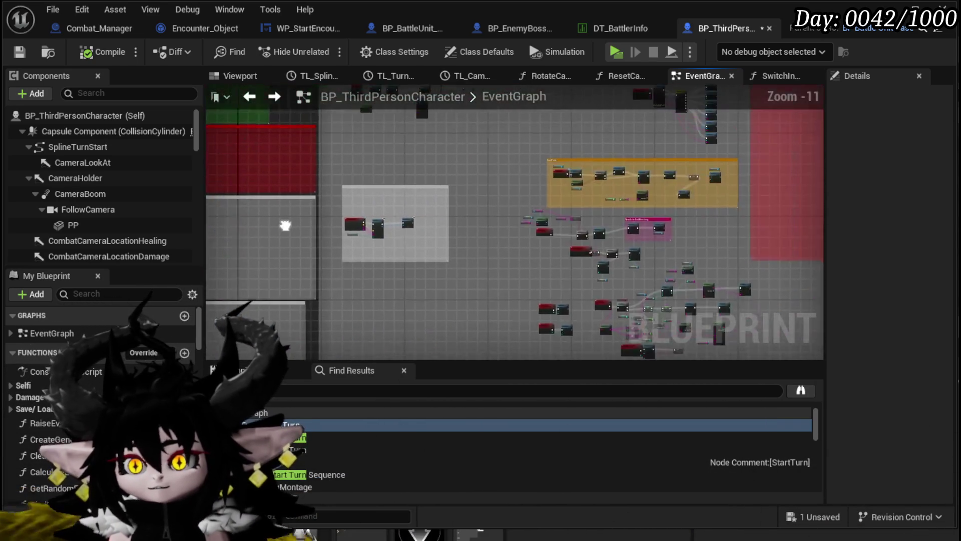
scroll(476, 217, "up", 5)
scroll(494, 217, "down", 6)
scroll(586, 200, "up", 2)
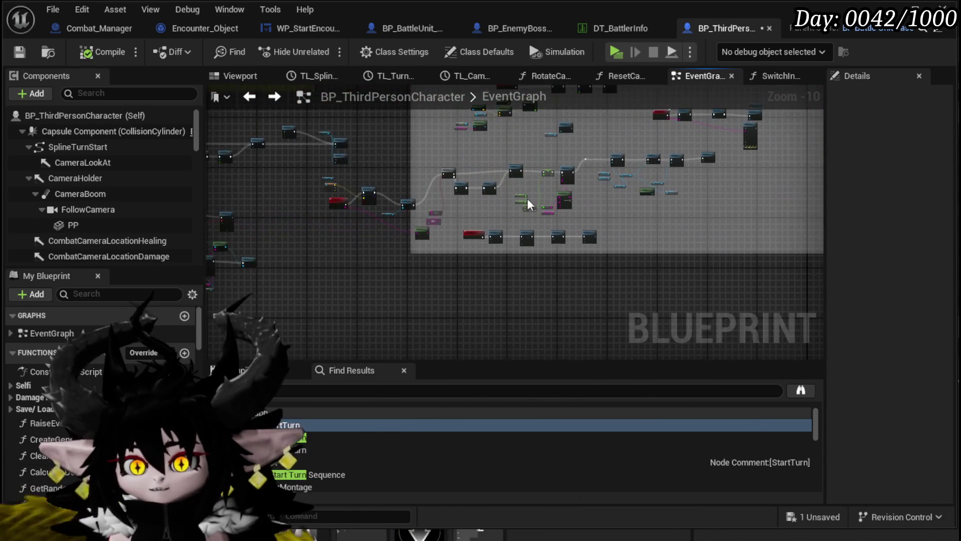
scroll(394, 184, "up", 8)
left_click_drag(434, 176, 241, 207)
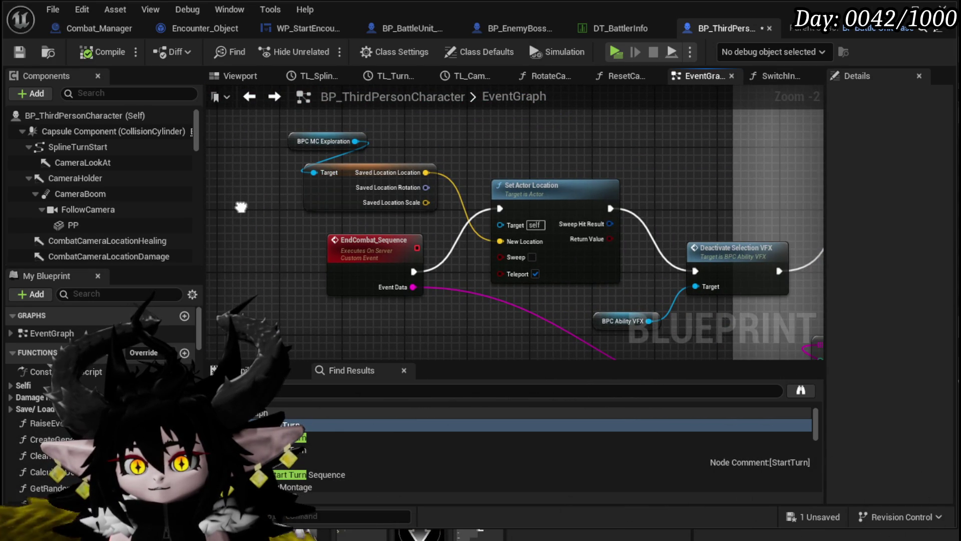
scroll(472, 154, "down", 10)
mouse_move(424, 216)
left_mouse_down()
mouse_move(466, 200)
mouse_move(509, 216)
mouse_move(385, 267)
left_mouse_up()
scroll(403, 213, "up", 8)
scroll(385, 267, "up", 3)
Move the SET Current View node up and left, closer to Server Reset Cam
mouse_move(499, 272)
left_mouse_down()
mouse_move(548, 137)
mouse_move(476, 219)
mouse_move(495, 229)
mouse_move(368, 223)
mouse_move(416, 210)
mouse_move(521, 224)
left_mouse_up()
mouse_move(374, 198)
left_mouse_down()
mouse_move(453, 204)
mouse_move(580, 194)
mouse_move(517, 182)
left_mouse_up()
left_click(593, 211)
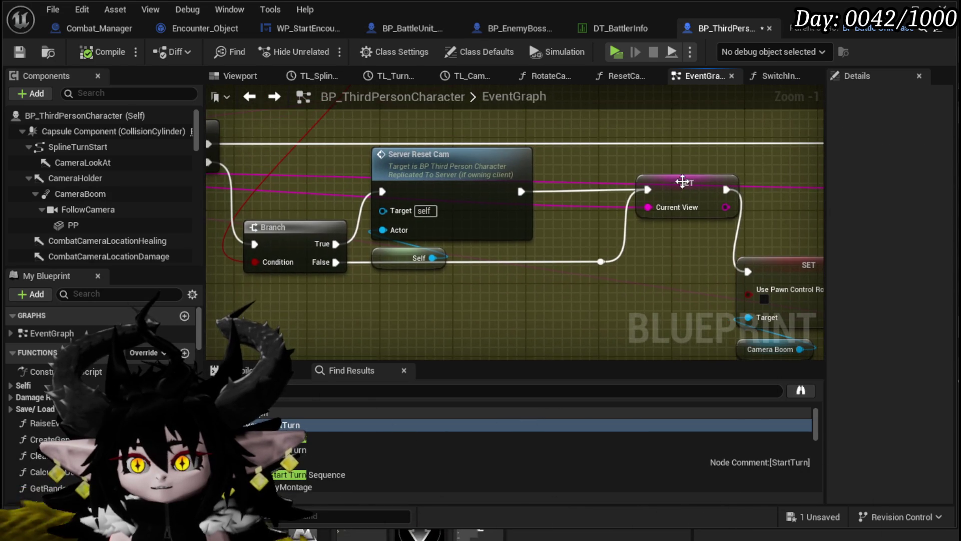
left_click(623, 194)
left_click_drag(624, 194, 615, 185)
Shift the reroute point on the False wire left and review the camera logic
left_click(606, 261)
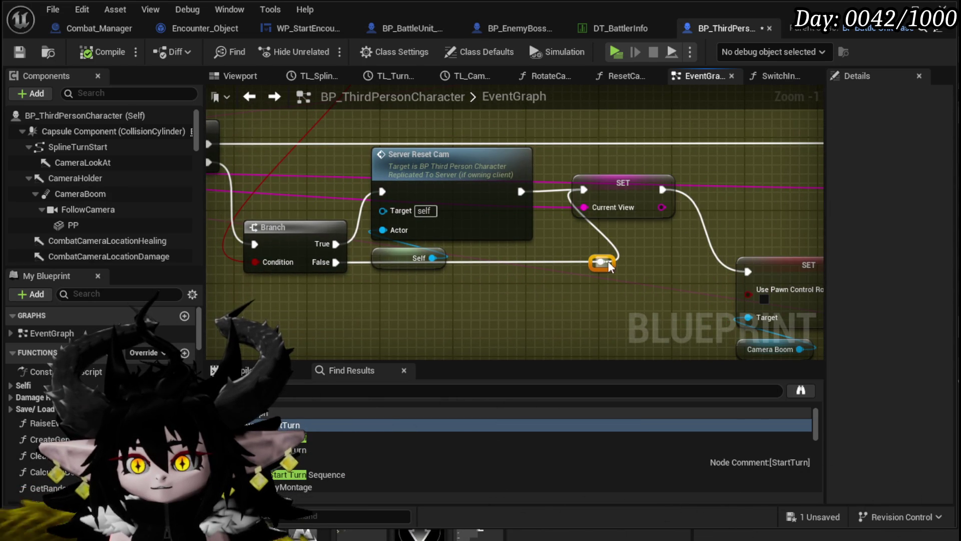
left_click_drag(591, 264, 552, 259)
left_click(628, 187)
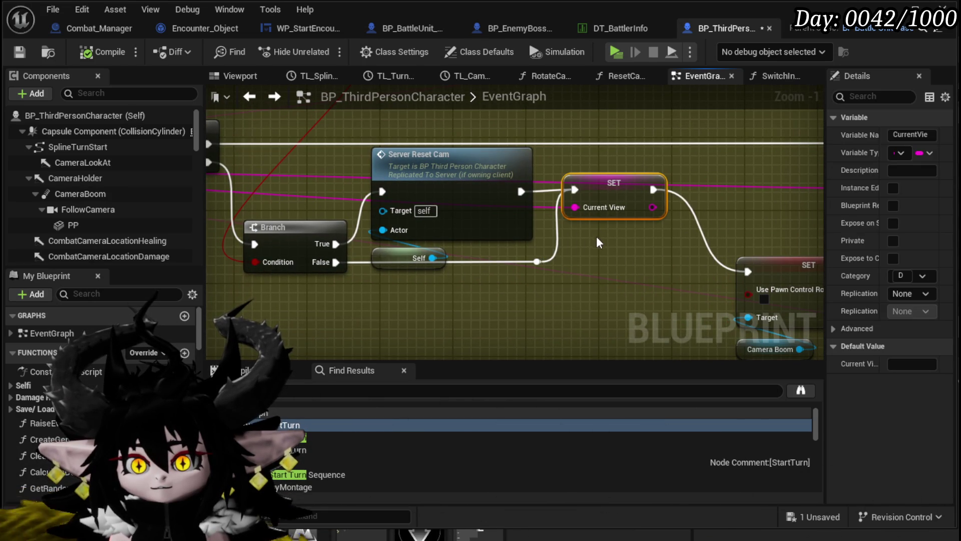
scroll(599, 238, "down", 1)
scroll(599, 238, "down", 2)
mouse_move(600, 238)
left_mouse_down()
mouse_move(550, 234)
mouse_move(440, 182)
left_mouse_up()
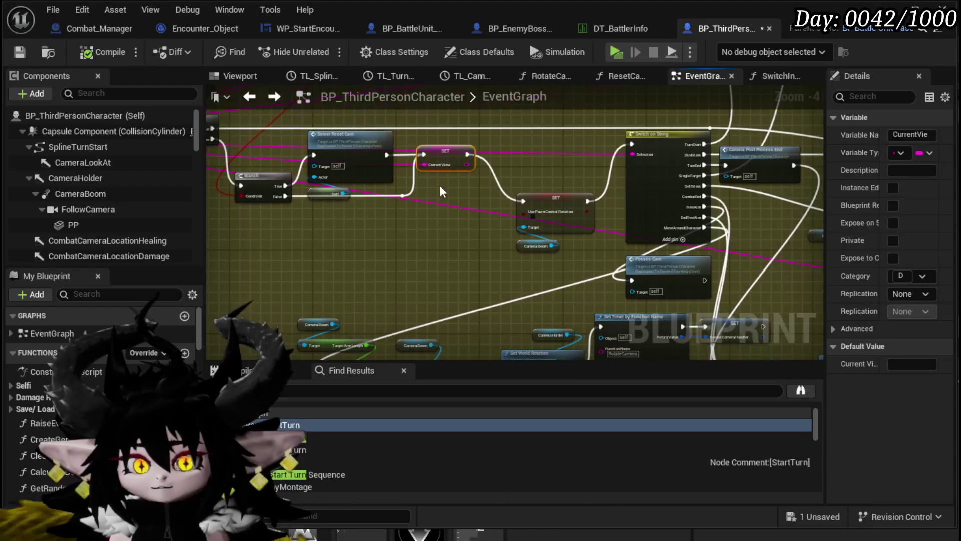
left_click(442, 221)
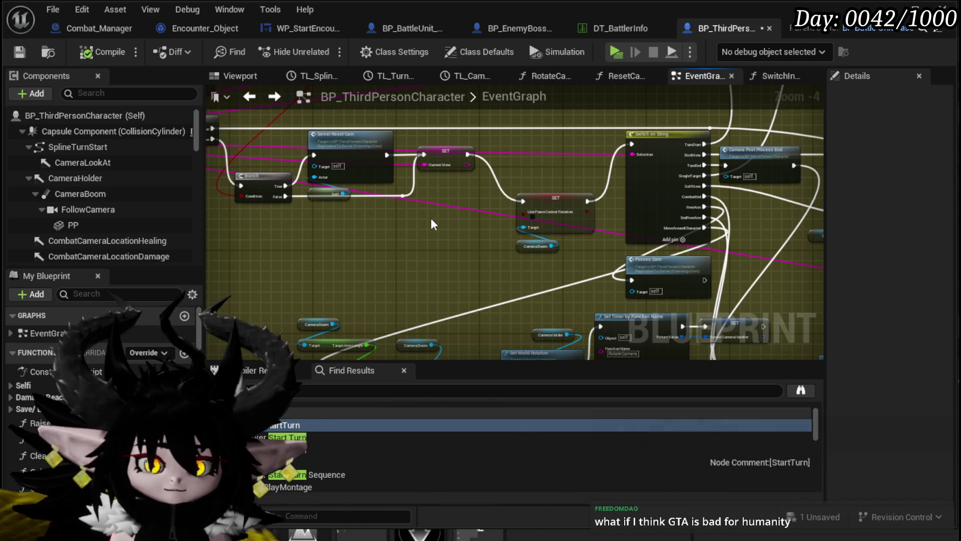
left_click_drag(433, 224, 408, 213)
Marquee-select the Use Pawn Control Rotation SET and Camera Boom nodes and save the Blueprint
left_click_drag(443, 162, 519, 245)
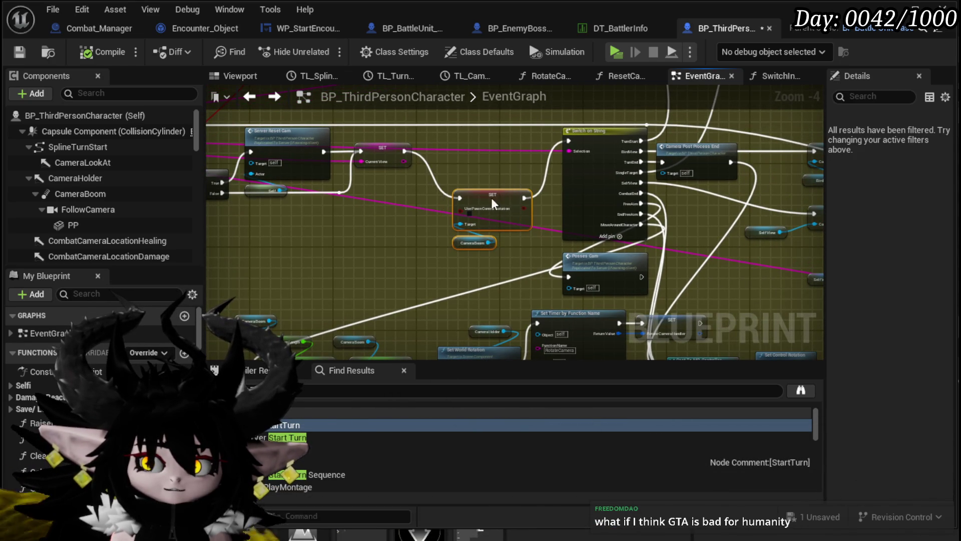
left_click(482, 171)
key("ctrl+s")
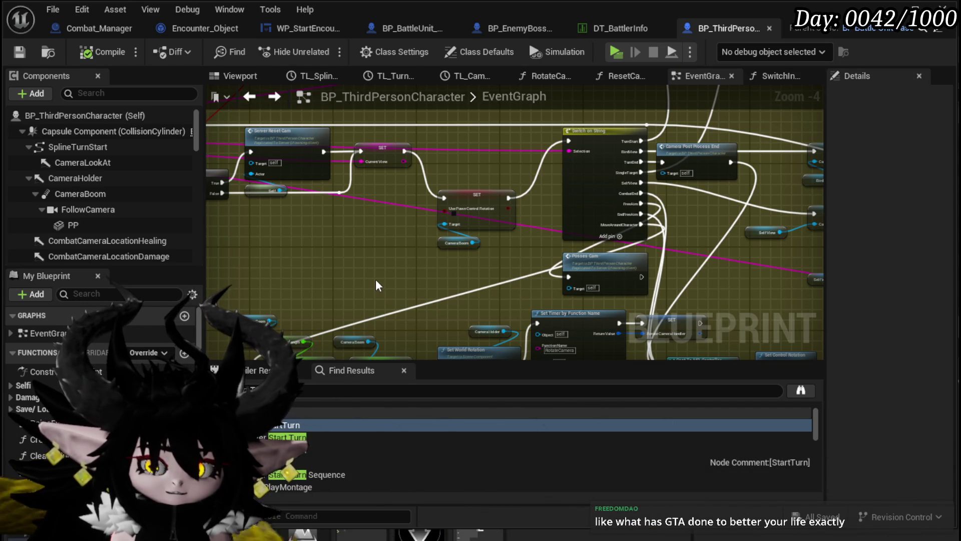
left_click_drag(418, 279, 354, 285)
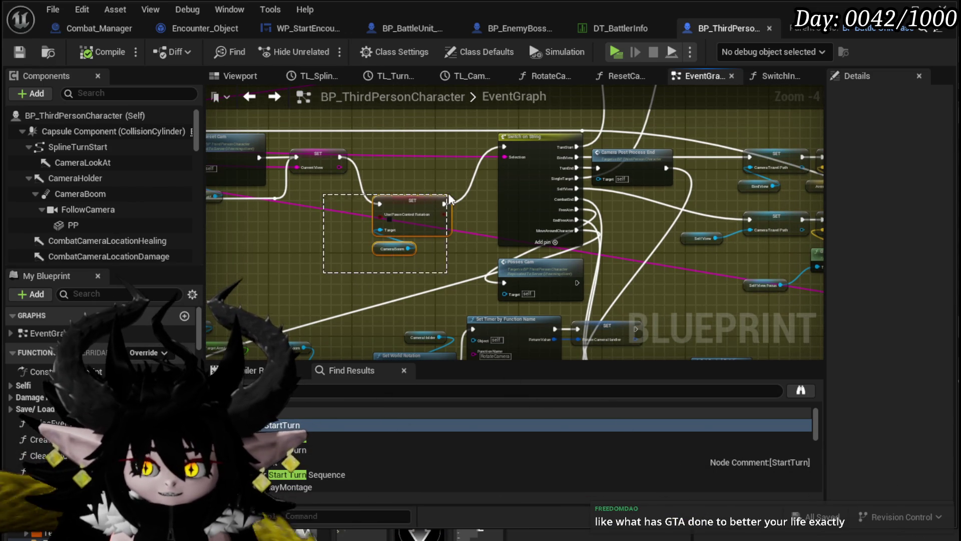
left_click_drag(350, 186, 468, 257)
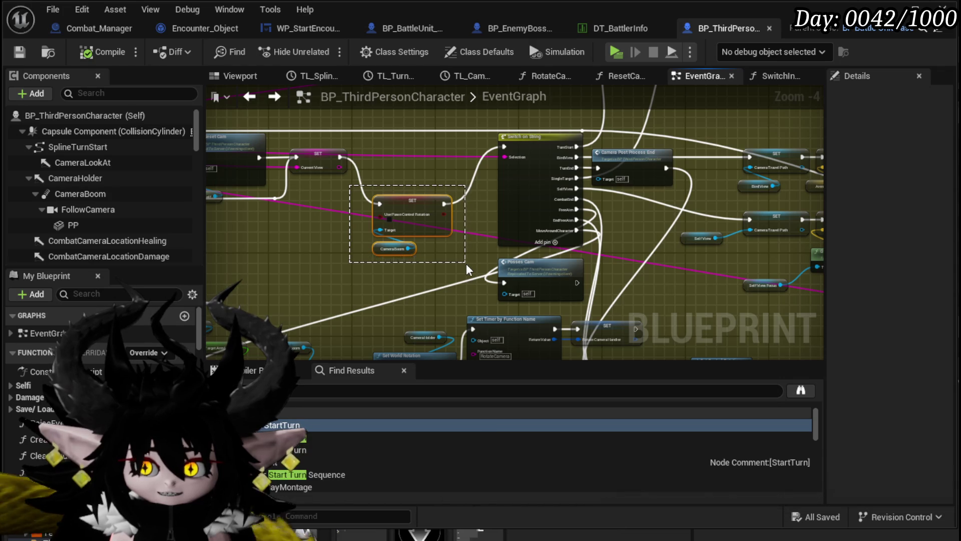
left_click_drag(352, 188, 461, 262)
mouse_move(365, 177)
left_mouse_down()
mouse_move(432, 245)
mouse_move(461, 259)
left_mouse_up()
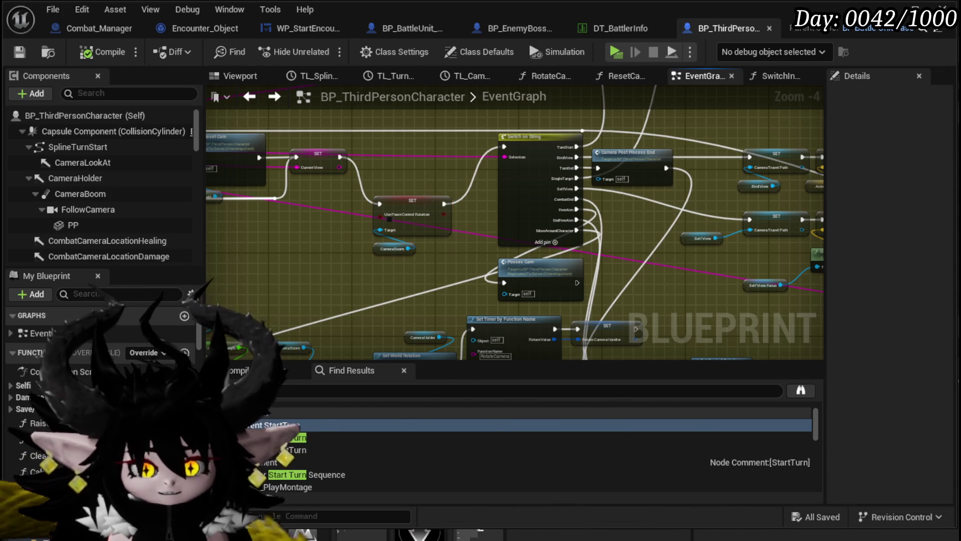
left_click(22, 53)
Reselect the SET and Camera Boom pair to settle it in place, then save again
scroll(348, 270, "up", 2)
left_click_drag(351, 268, 471, 172)
scroll(416, 216, "down", 3)
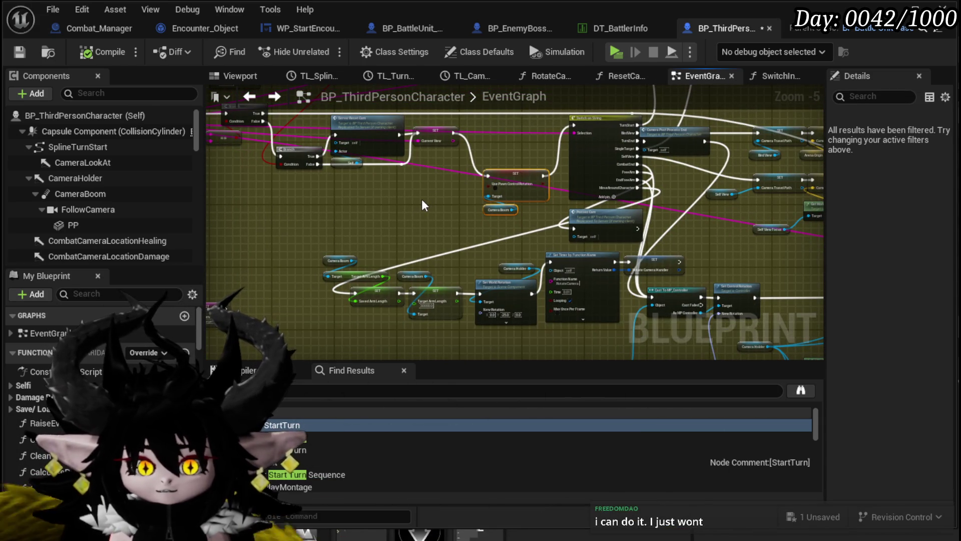
left_click_drag(422, 199, 406, 206)
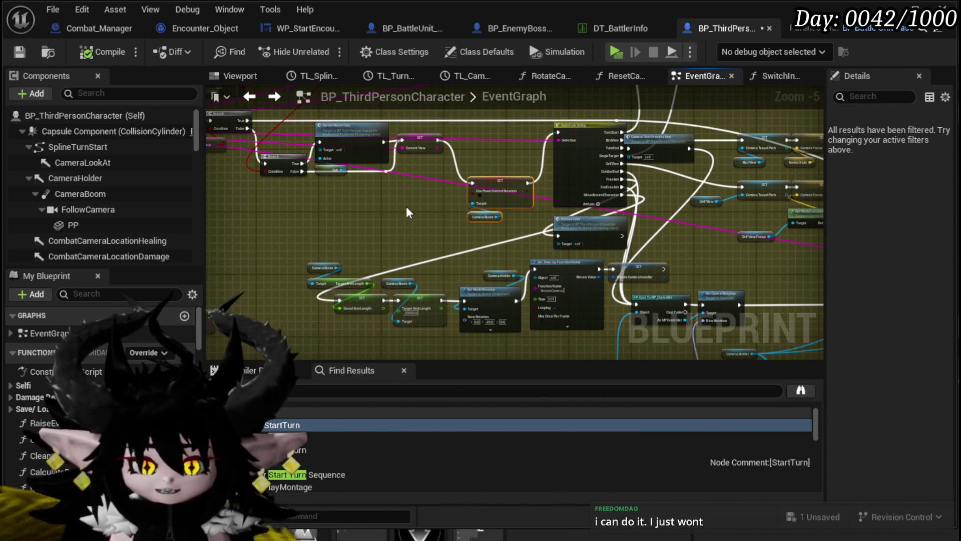
scroll(407, 206, "up", 3)
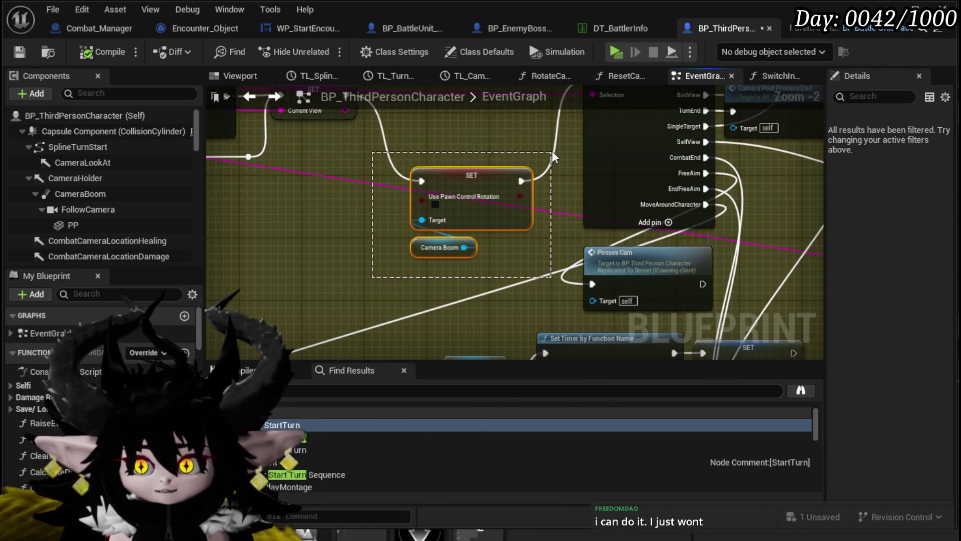
left_click_drag(326, 159, 376, 224)
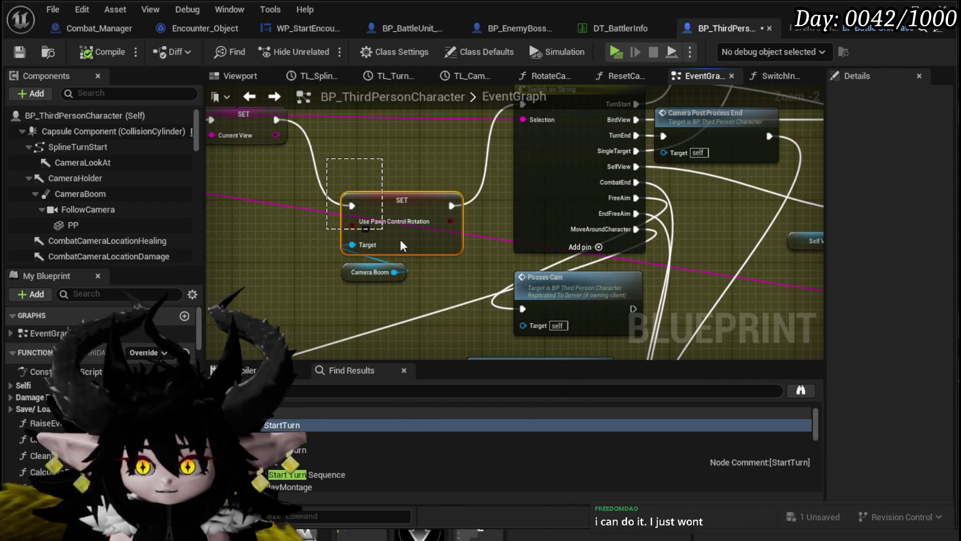
left_click_drag(472, 284, 476, 285)
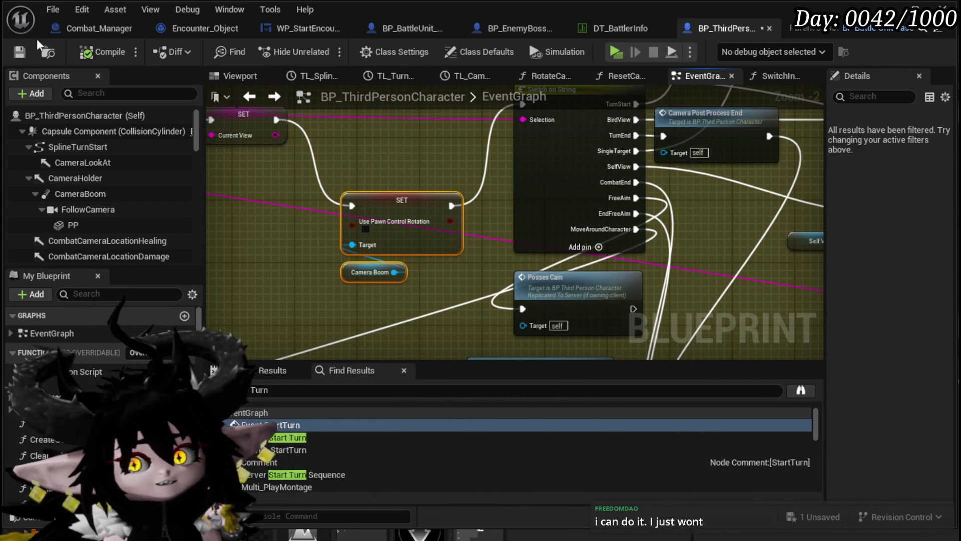
left_click(19, 51)
Bring the timer, Switch on String and Camera Post Process End nodes into view and resave
left_click_drag(311, 164, 344, 136)
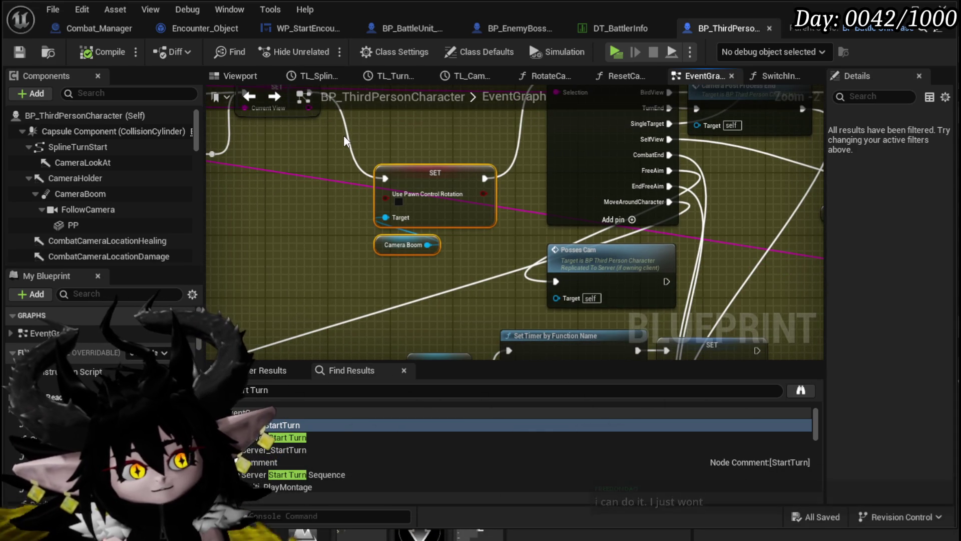
mouse_move(310, 200)
left_mouse_down()
mouse_move(421, 170)
mouse_move(323, 152)
mouse_move(579, 141)
mouse_move(570, 154)
left_mouse_up()
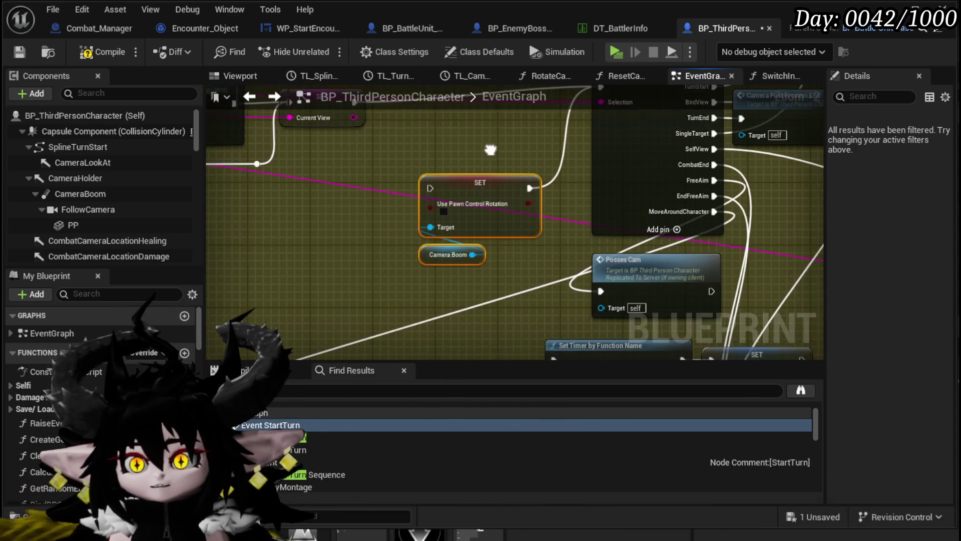
left_click(17, 50)
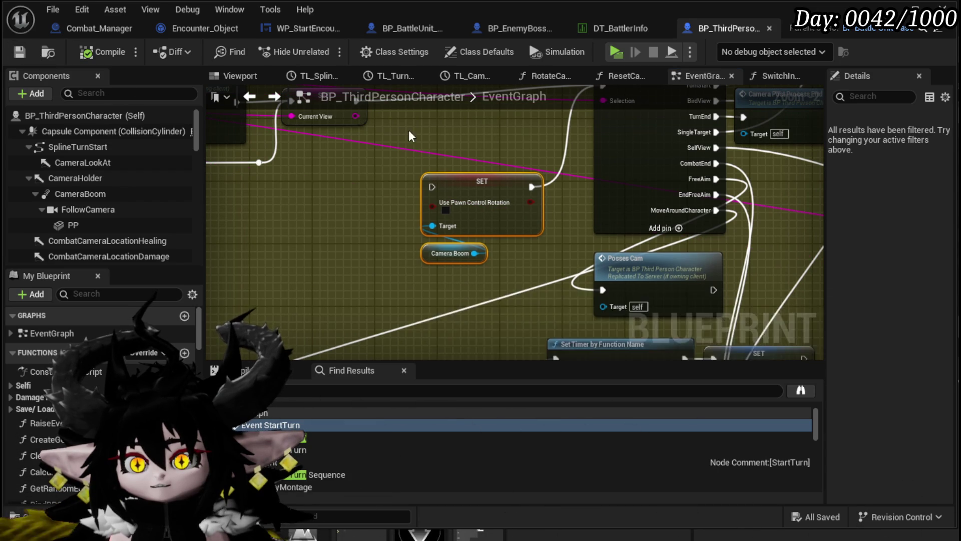
scroll(580, 228, "down", 7)
scroll(580, 228, "up", 3)
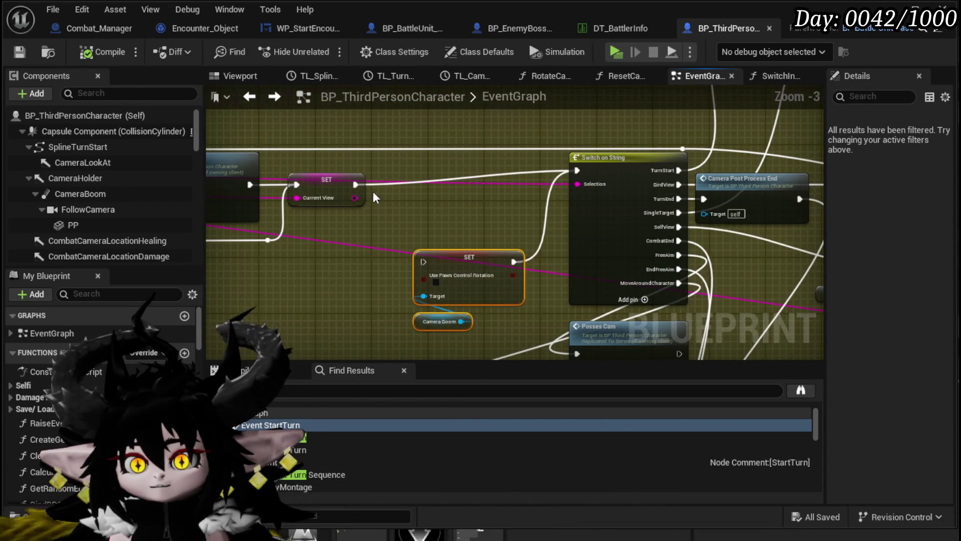
Add a reroute point on the Switch on String wire, lower it, and compile
double_click(493, 173)
left_click_drag(496, 173, 500, 185)
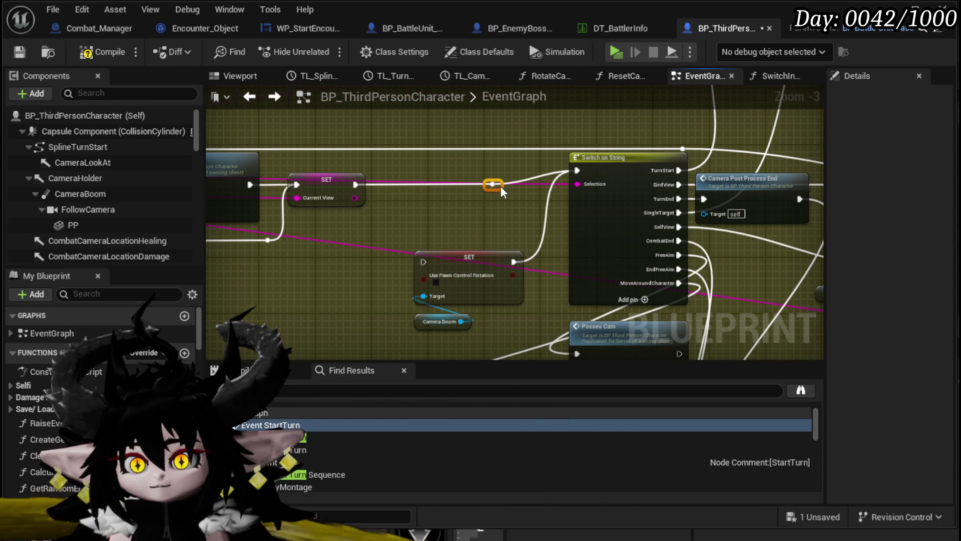
left_click(19, 52)
Shift the selected Use Pawn Control Rotation SET and Camera Boom nodes slightly left and save
mouse_move(467, 171)
left_mouse_down()
mouse_move(350, 165)
mouse_move(370, 155)
mouse_move(382, 131)
mouse_move(219, 144)
left_mouse_up()
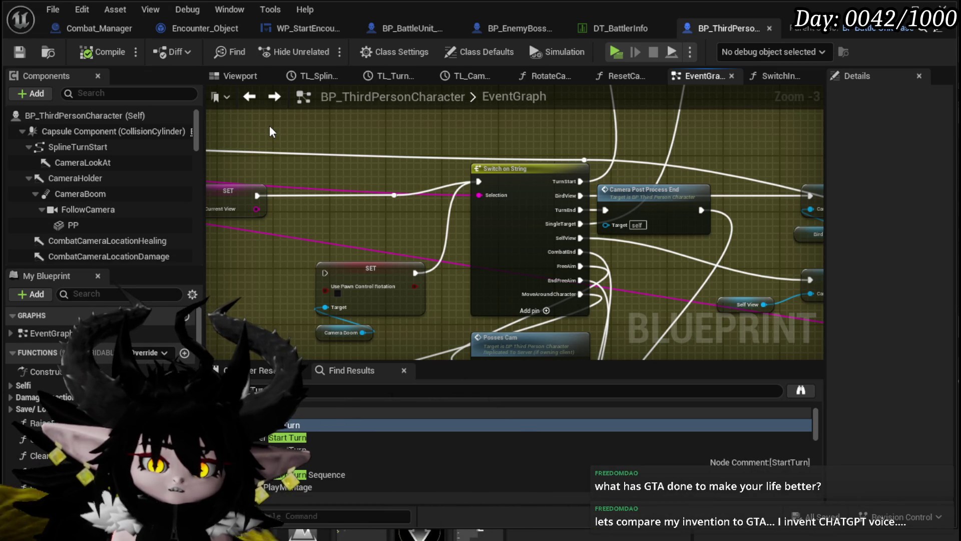
mouse_move(367, 203)
left_mouse_down()
mouse_move(657, 246)
mouse_move(666, 192)
mouse_move(734, 189)
mouse_move(354, 176)
left_mouse_up()
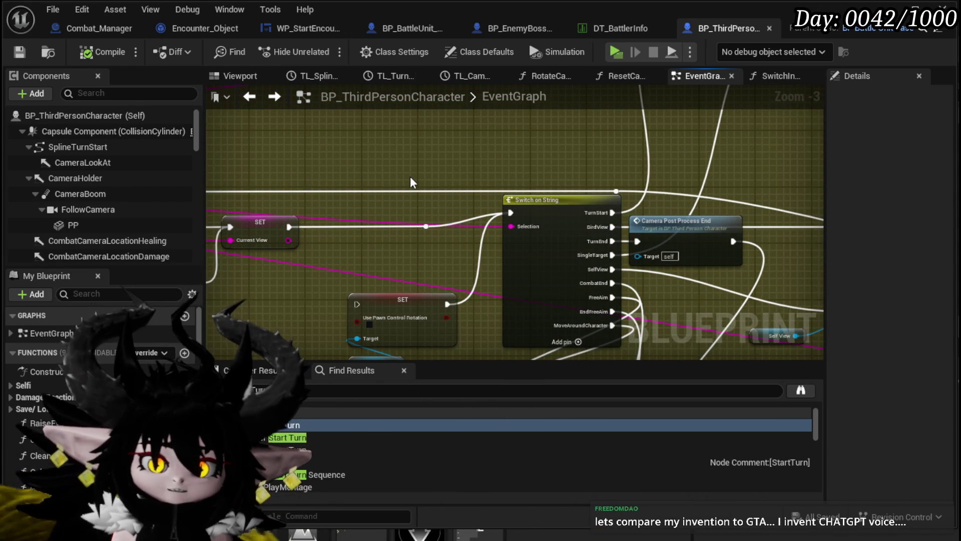
mouse_move(410, 177)
left_mouse_down()
mouse_move(468, 172)
mouse_move(504, 149)
mouse_move(449, 121)
left_mouse_up()
left_click_drag(396, 236, 472, 320)
left_click_drag(448, 245, 432, 237)
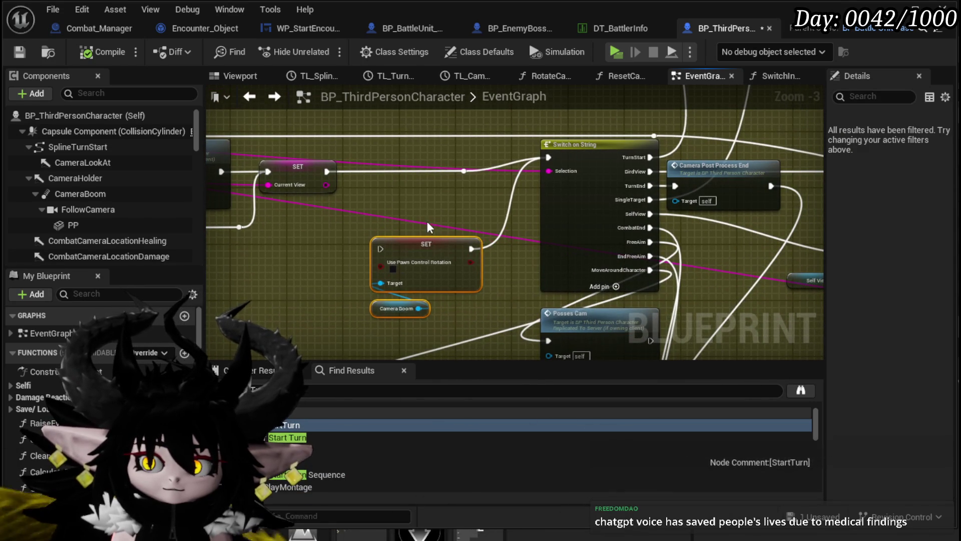
key("ctrl+s")
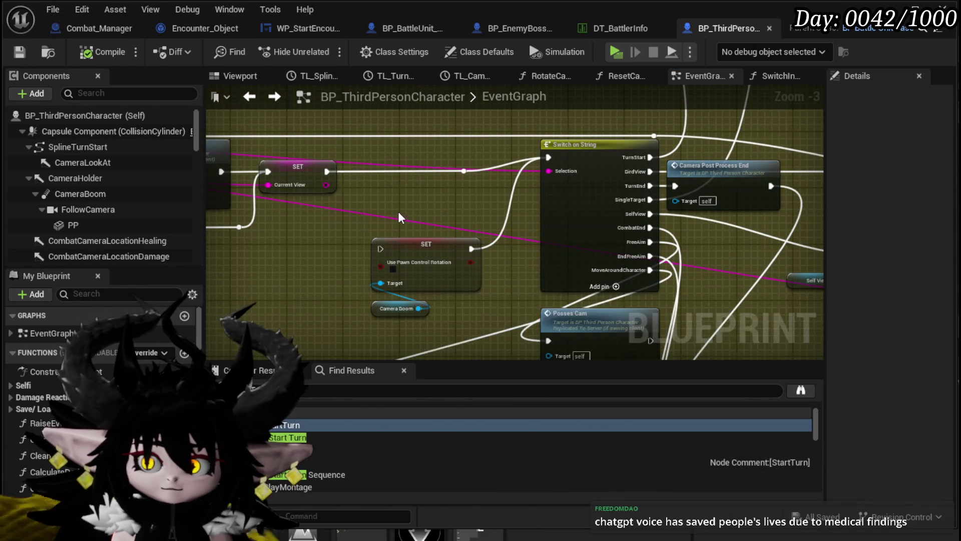
Review the Reset Cam, Server Sequence Cam and LookAt node groups, saving the Blueprint twice
scroll(398, 212, "down", 2)
left_click_drag(398, 212, 700, 242)
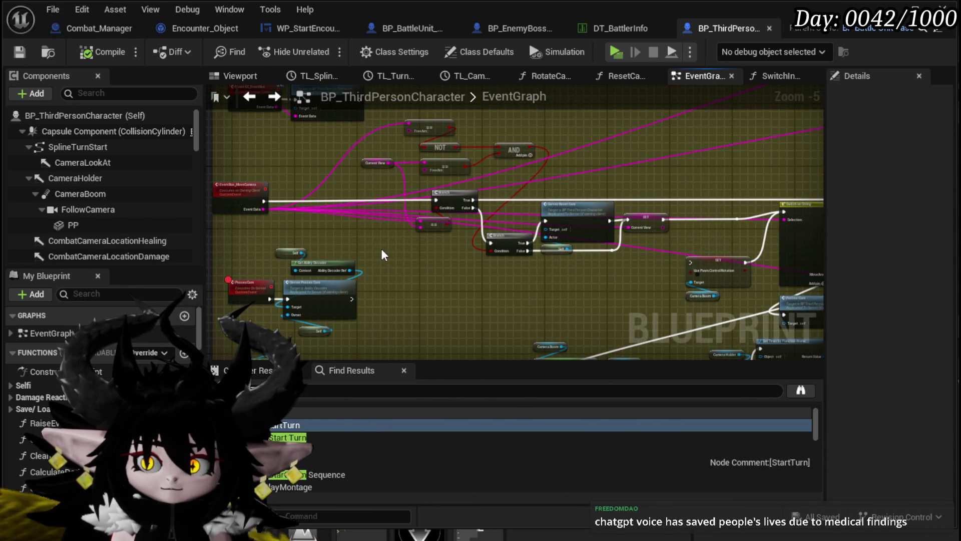
mouse_move(381, 254)
left_mouse_down()
mouse_move(279, 232)
mouse_move(346, 227)
mouse_move(481, 187)
mouse_move(463, 121)
left_mouse_up()
left_click_drag(315, 294, 522, 217)
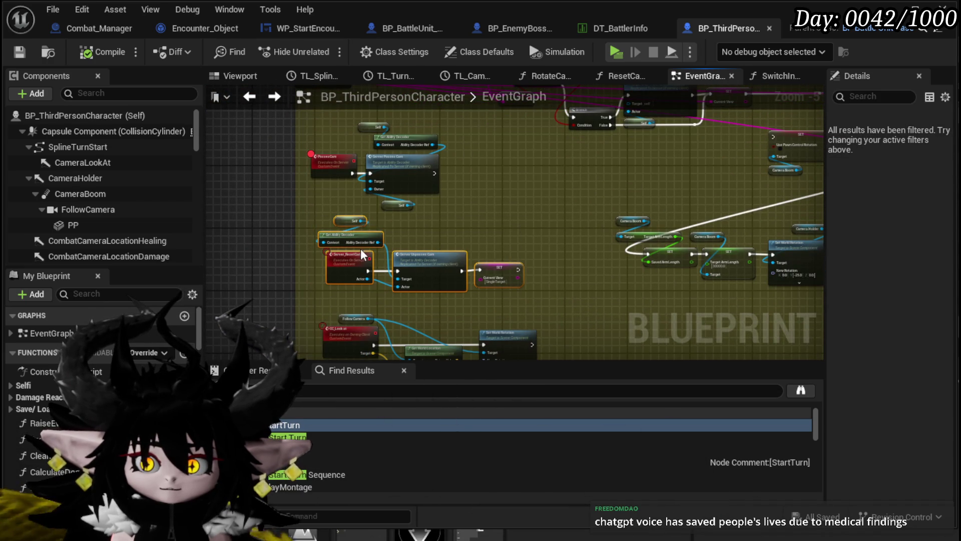
left_click_drag(341, 259, 345, 136)
left_click_drag(303, 289, 462, 229)
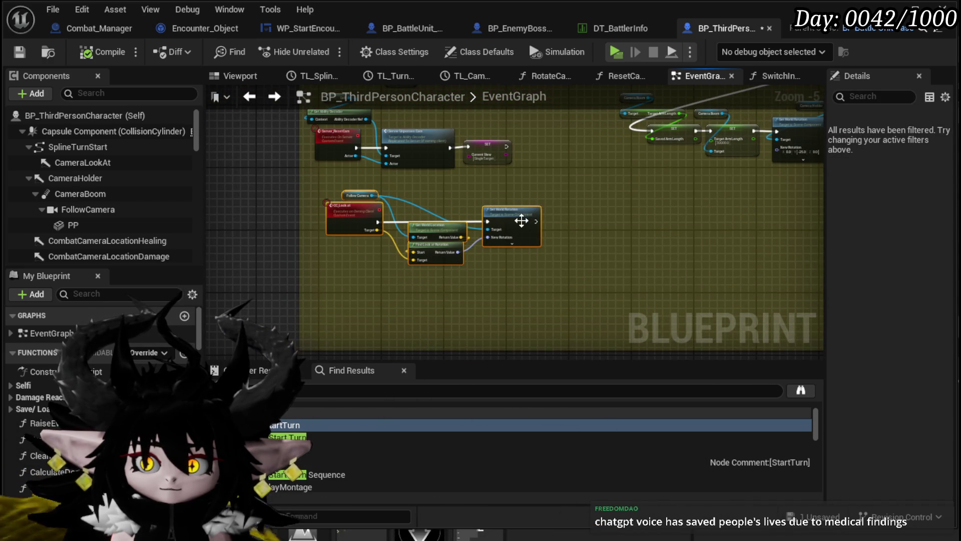
scroll(508, 228, "up", 3)
left_click_drag(416, 264, 339, 283)
key("ctrl+s")
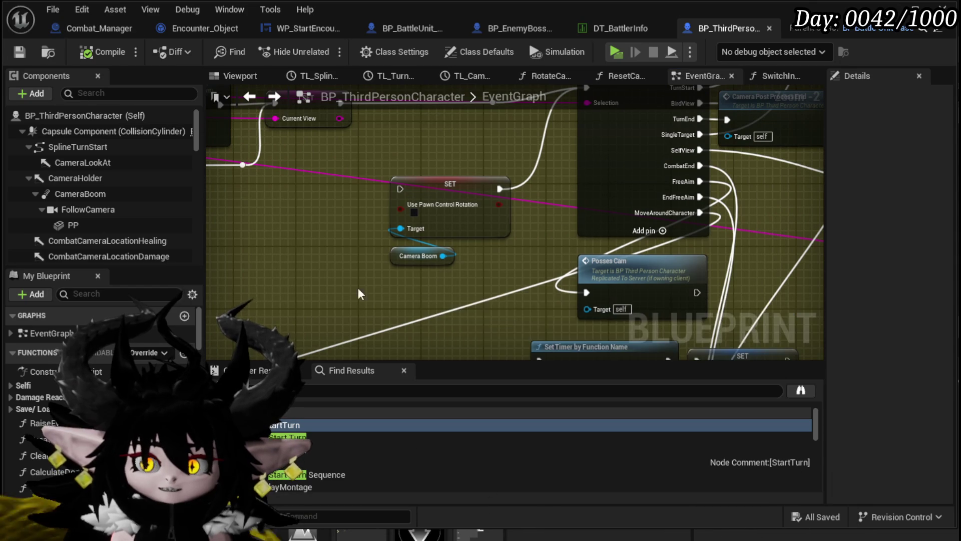
left_click_drag(490, 173, 413, 261)
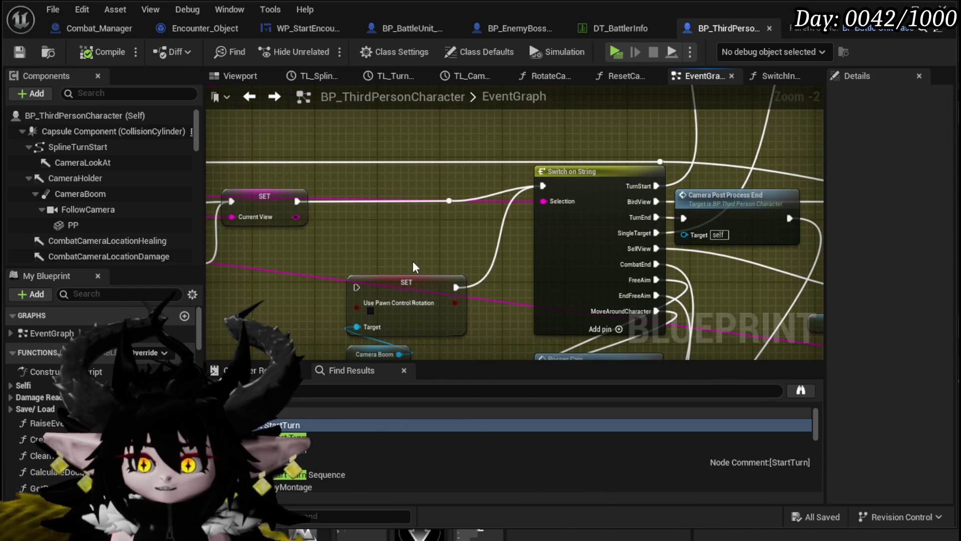
left_click(19, 52)
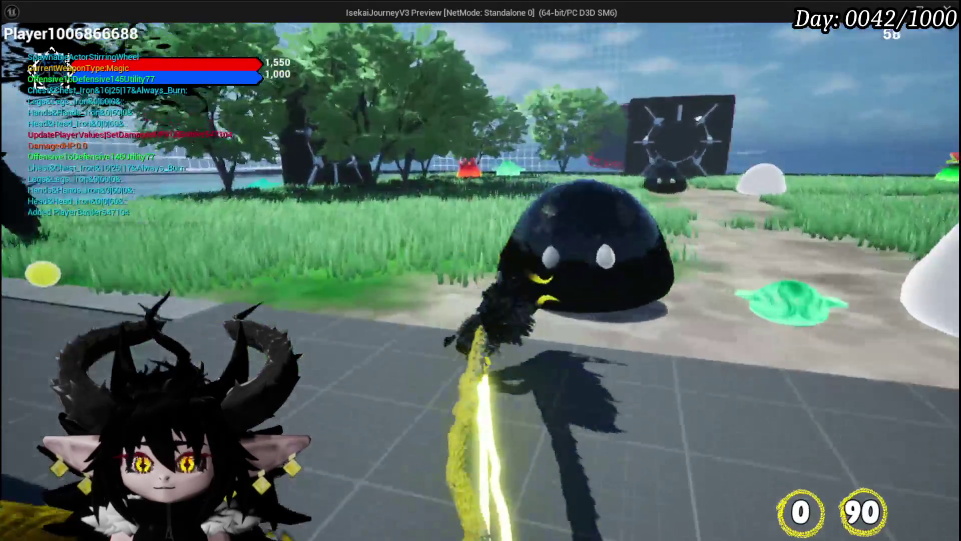
Run toward the slimes, cast a water splash spell, enter the battle, then return to the editor
key("w")
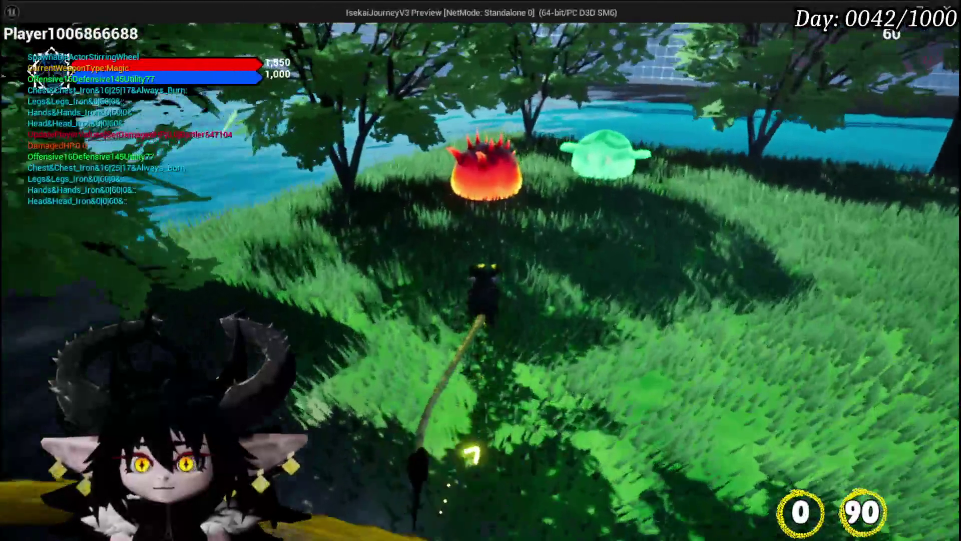
left_click(480, 270)
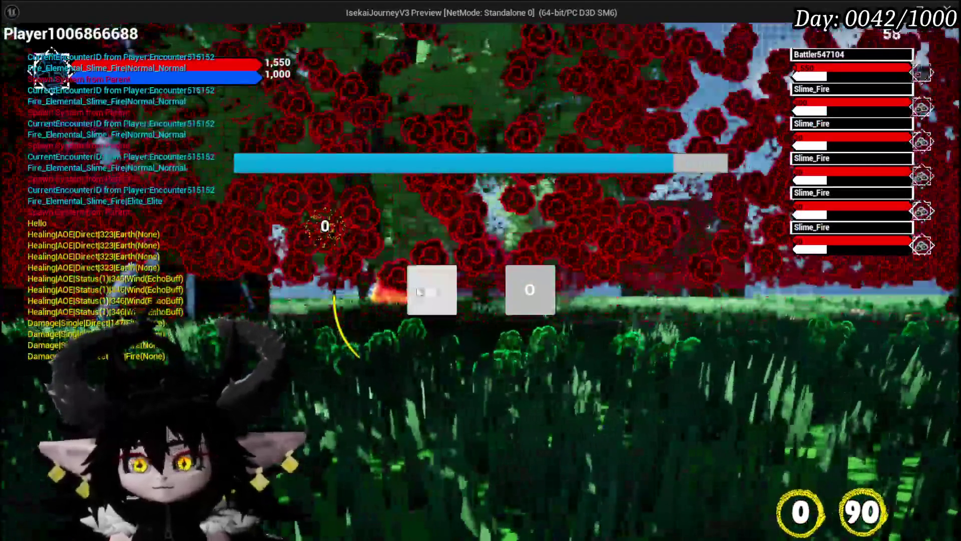
left_click(431, 290)
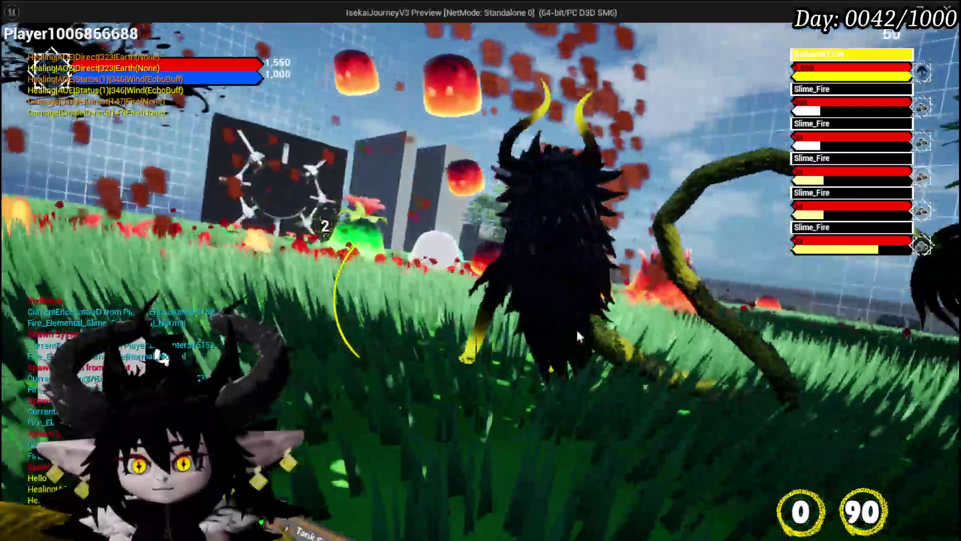
key("alt+Tab")
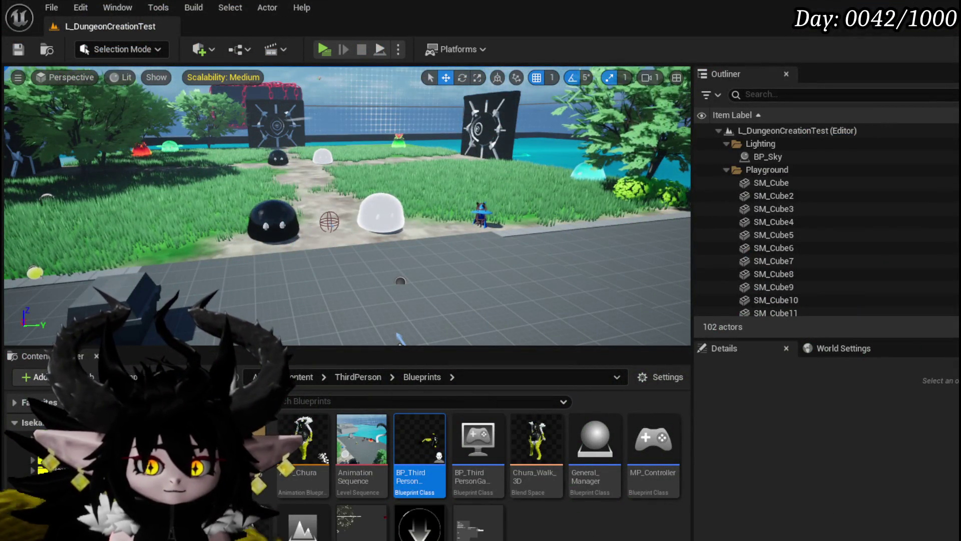
Save the L_DungeonCreationTest level
left_click(17, 50)
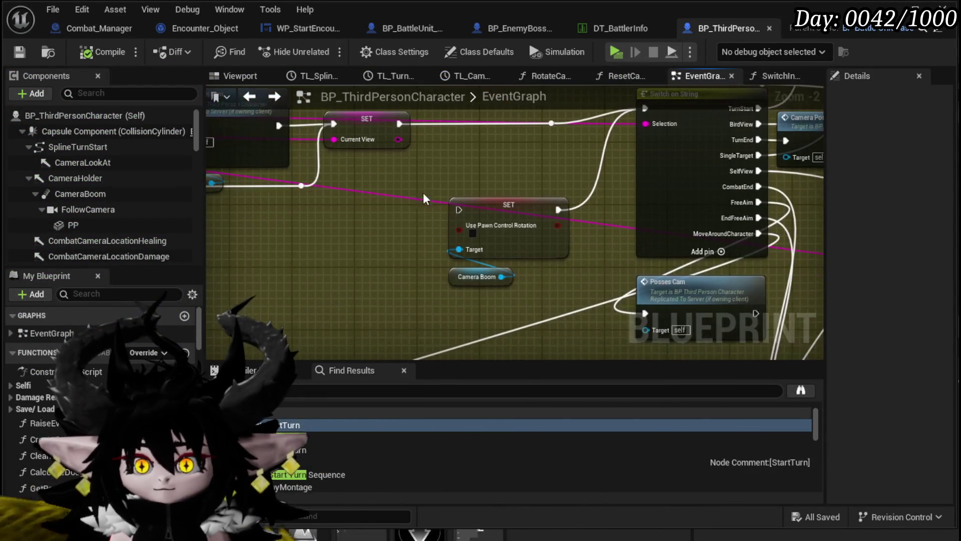
Move the Set Timer by Function Name and Set World Rotation nodes lower
scroll(263, 239, "down", 3)
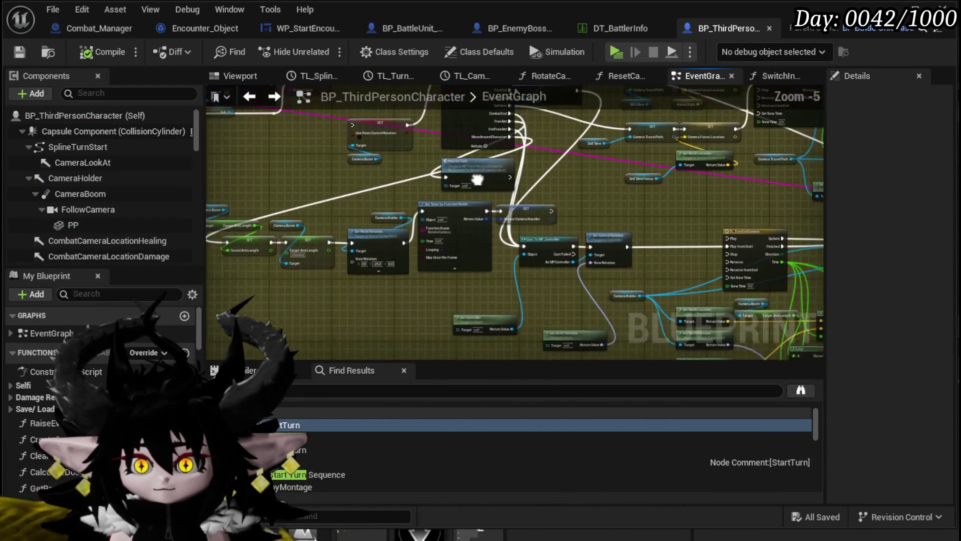
left_click_drag(228, 297, 288, 255)
mouse_move(484, 214)
left_mouse_down()
mouse_move(434, 259)
mouse_move(551, 361)
mouse_move(449, 164)
mouse_move(538, 242)
mouse_move(588, 235)
left_mouse_up()
mouse_move(381, 274)
left_mouse_down()
mouse_move(429, 195)
mouse_move(364, 233)
mouse_move(418, 268)
left_mouse_up()
Move the Use Pawn Control Rotation SET and Camera Boom nodes upward
left_click_drag(375, 193, 462, 206)
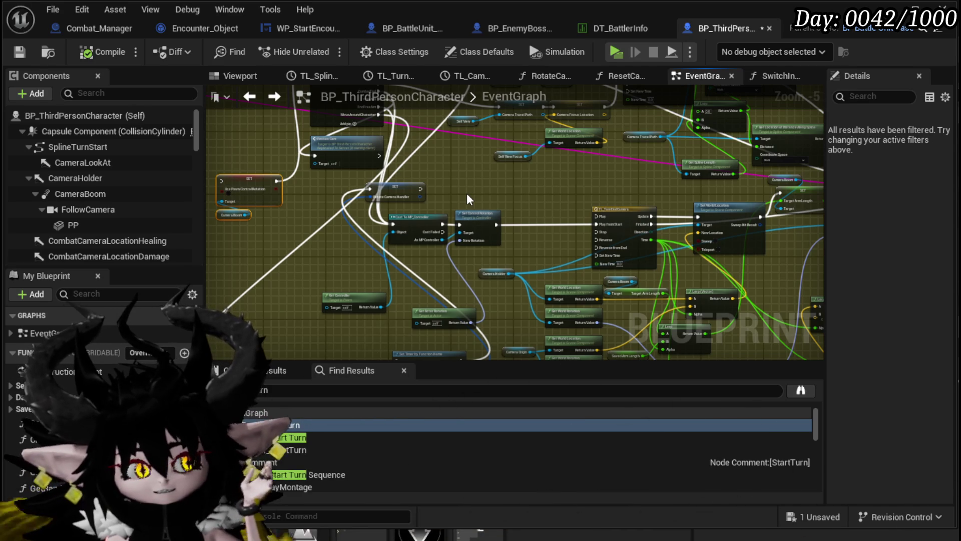
left_click_drag(281, 211, 544, 249)
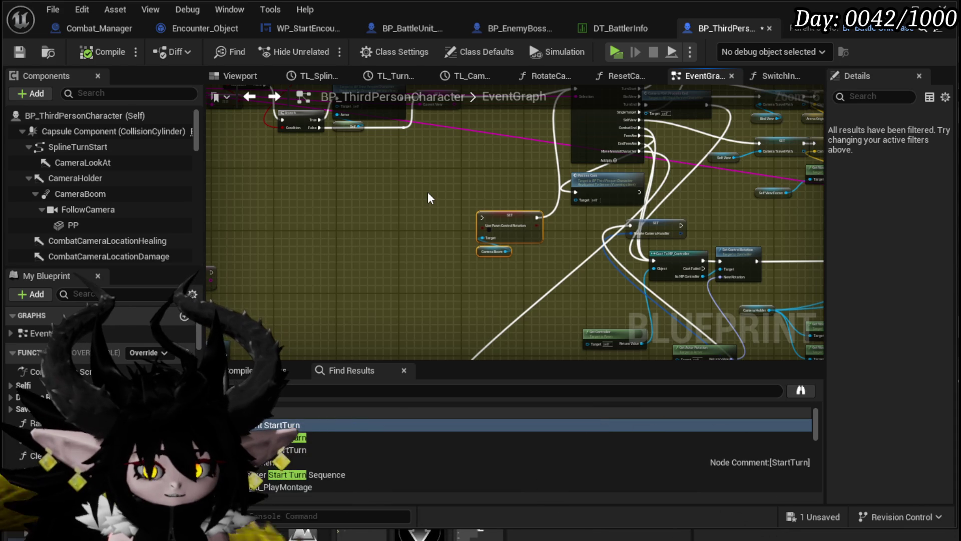
scroll(425, 191, "up", 1)
mouse_move(395, 224)
left_mouse_down()
mouse_move(354, 194)
mouse_move(466, 205)
mouse_move(350, 195)
mouse_move(399, 275)
mouse_move(467, 251)
mouse_move(309, 210)
mouse_move(356, 192)
mouse_move(443, 312)
left_mouse_up()
left_click(337, 278)
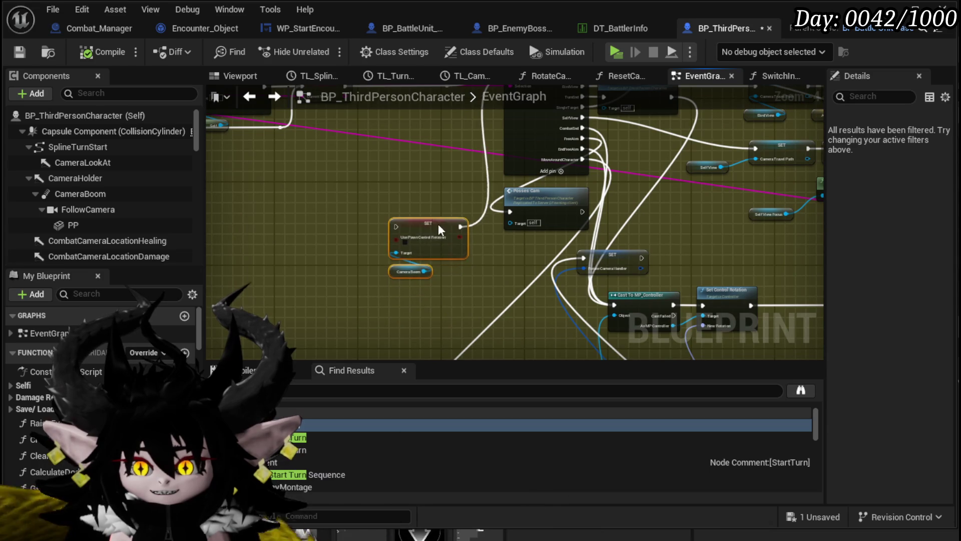
left_click_drag(439, 226, 440, 191)
Line up the RotateCameraHolder SET beside Set Timer by Function Name near Cast To MP_Controller
mouse_move(340, 215)
left_mouse_down()
mouse_move(410, 274)
mouse_move(294, 219)
left_mouse_up()
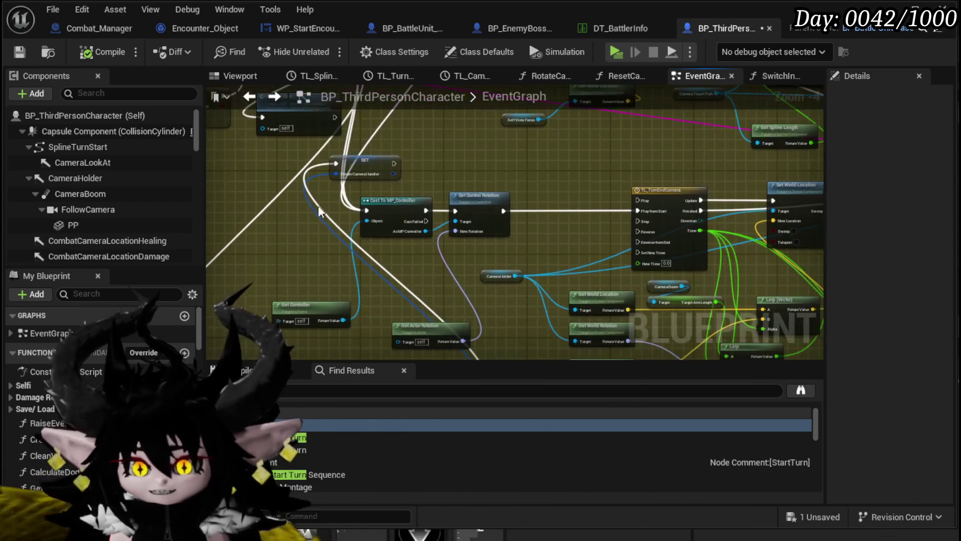
mouse_move(361, 163)
left_mouse_down()
mouse_move(538, 380)
mouse_move(523, 263)
left_mouse_up()
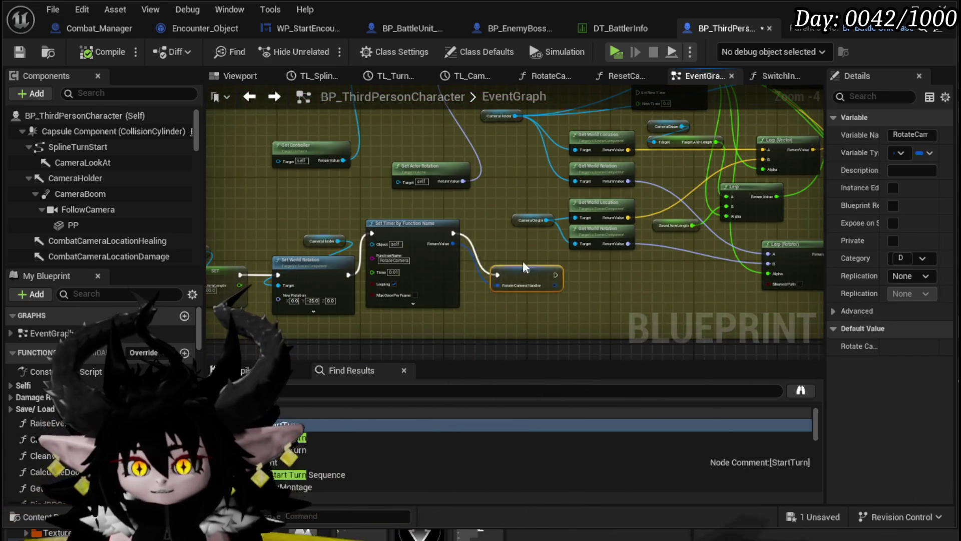
left_click_drag(427, 232, 421, 274)
mouse_move(510, 256)
left_mouse_down()
mouse_move(506, 275)
mouse_move(726, 332)
left_mouse_up()
left_click(447, 236)
Compile and save the Blueprint, then return to the Use Pawn Control Rotation node
left_click(93, 53)
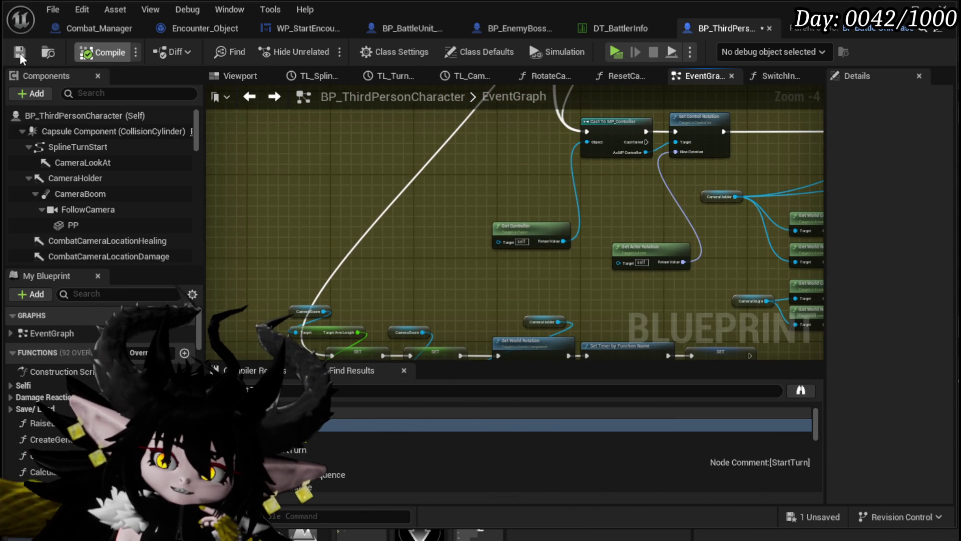
left_click(20, 53)
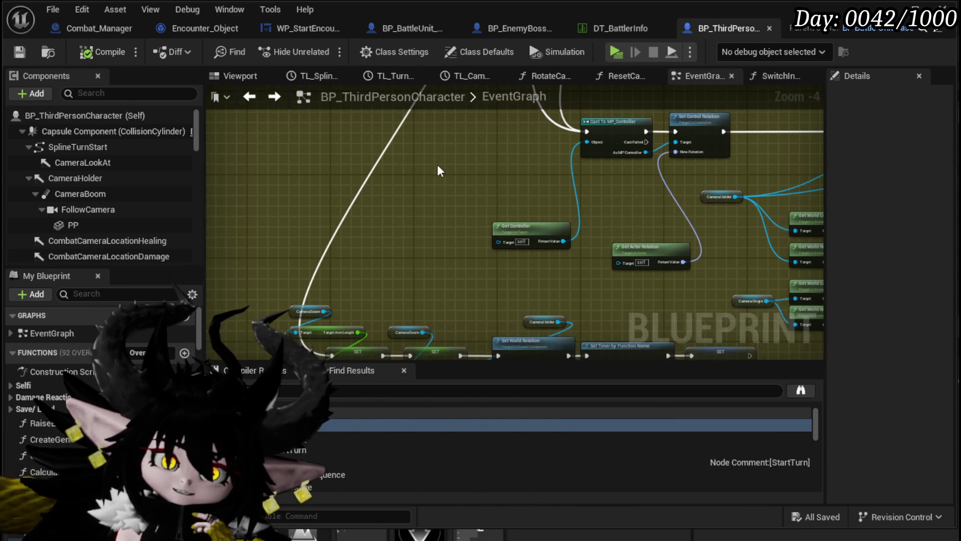
left_click_drag(437, 164, 375, 298)
left_click_drag(305, 248, 371, 296)
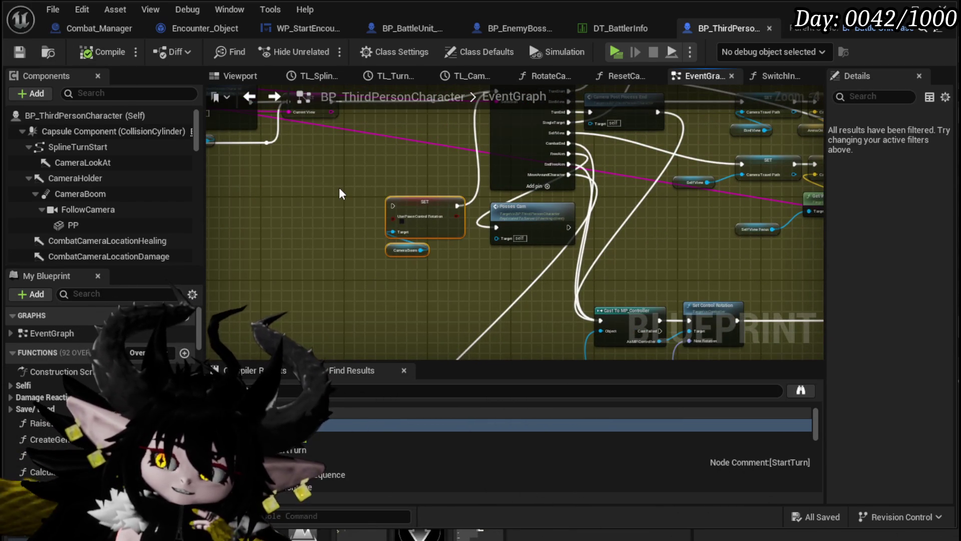
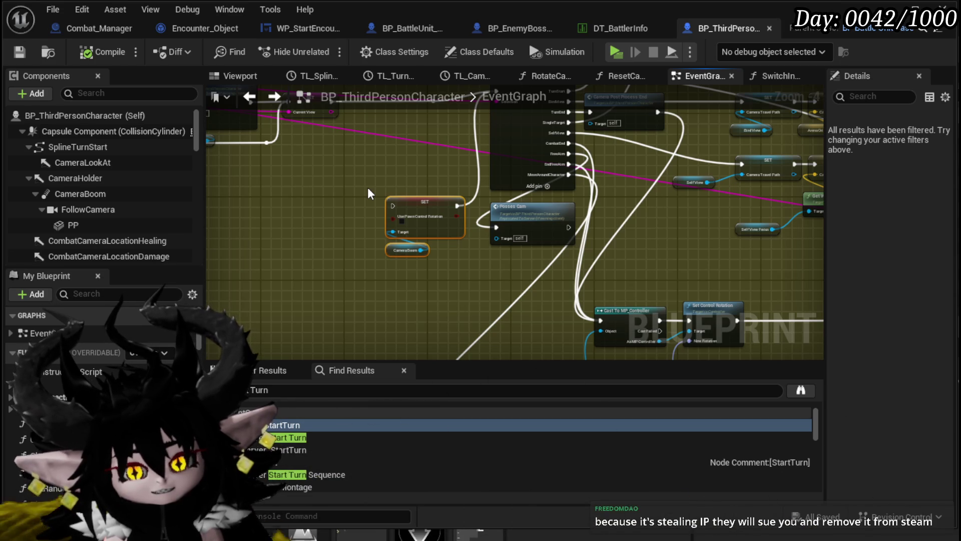
Save BP_ThirdPersonCharacter and bring the Camera Boom SET node back into view
scroll(368, 188, "up", 5)
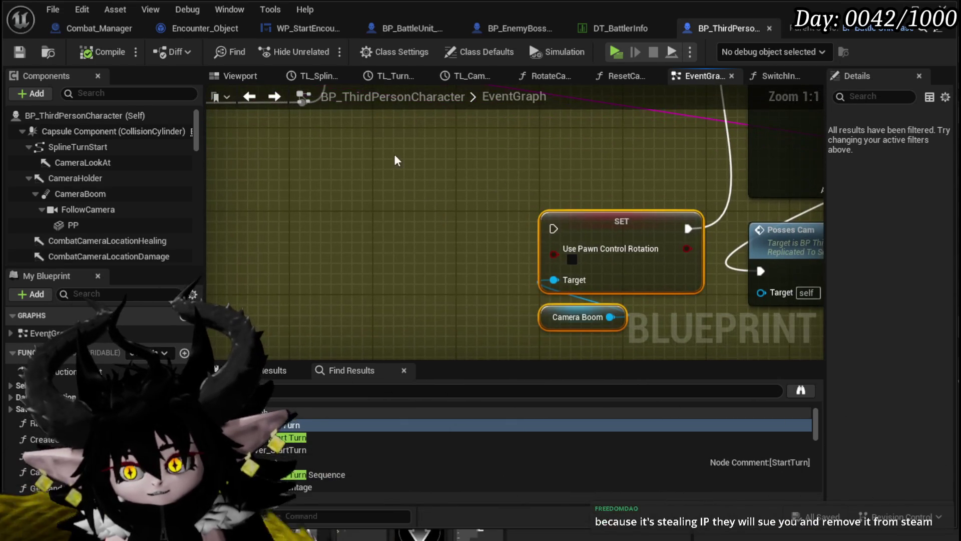
key("ctrl+s")
scroll(425, 196, "down", 2)
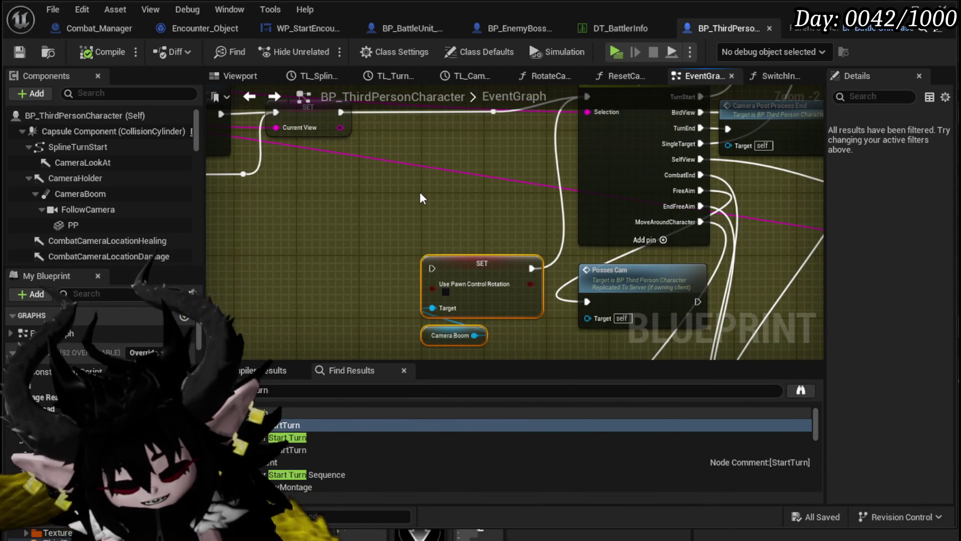
left_click_drag(420, 194, 397, 258)
scroll(397, 258, "down", 3)
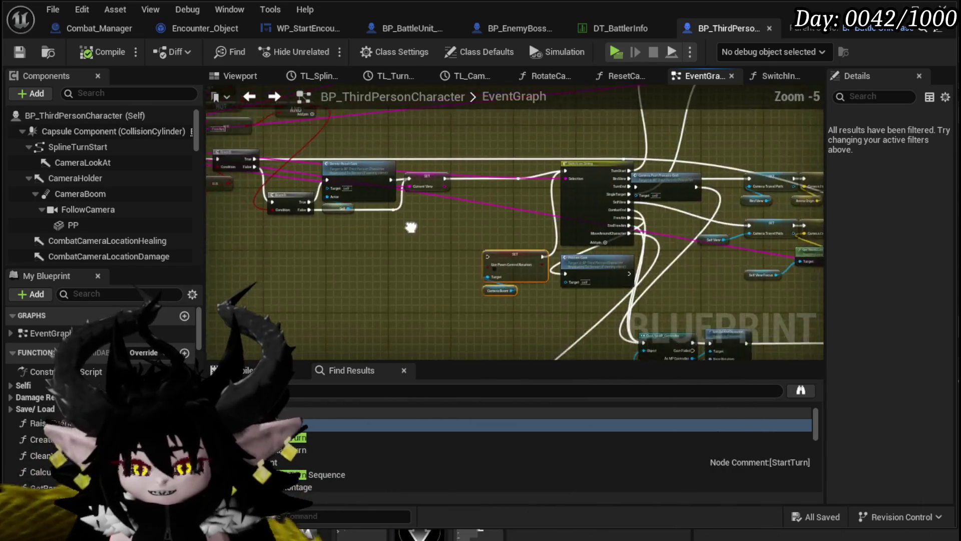
scroll(644, 264, "up", 3)
mouse_move(571, 259)
left_mouse_down()
mouse_move(449, 238)
mouse_move(380, 199)
left_mouse_up()
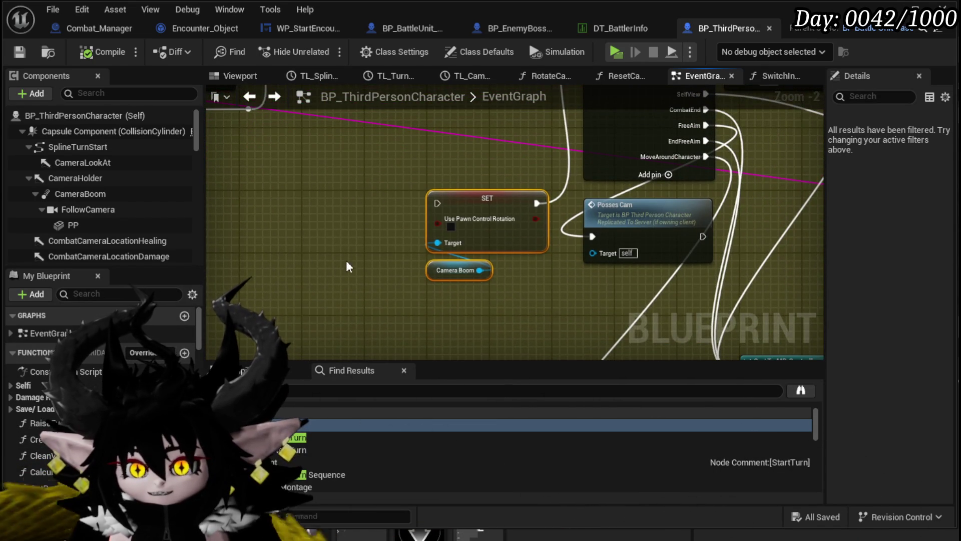
left_click_drag(347, 259, 442, 282)
right_click(338, 236)
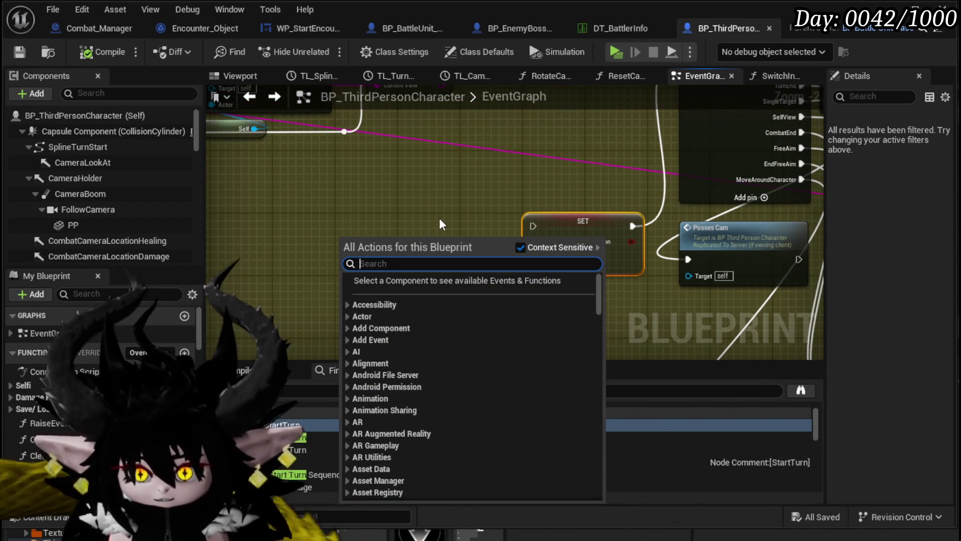
type("set con")
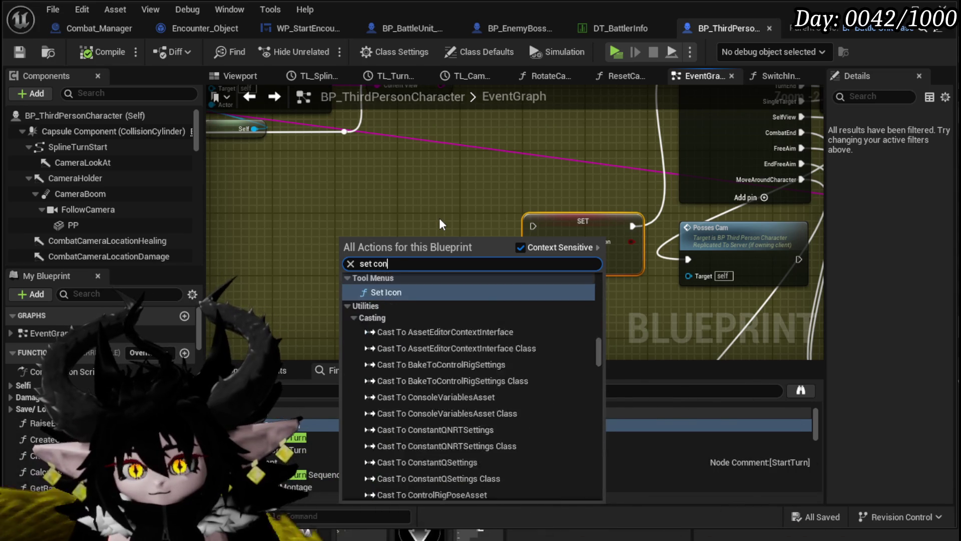
type("trol rot")
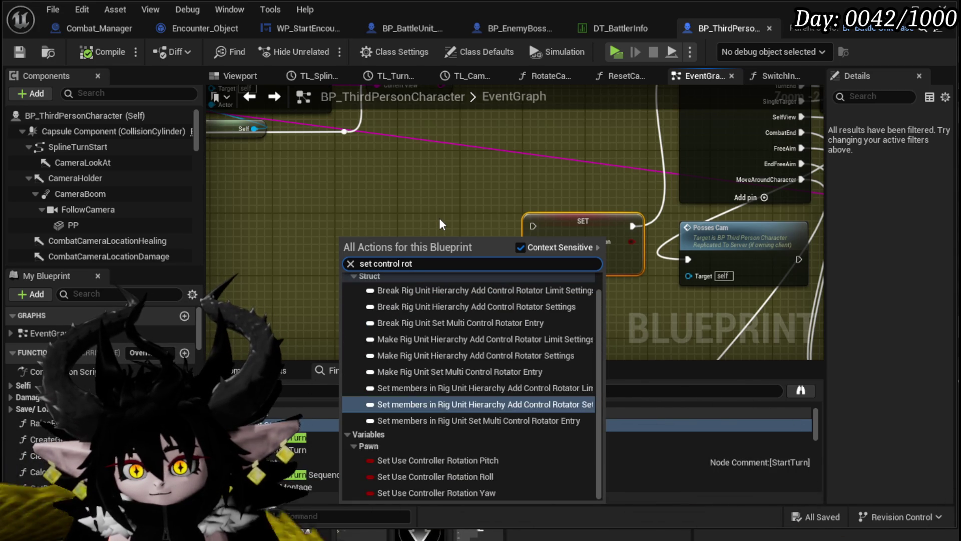
key("BackSpace")
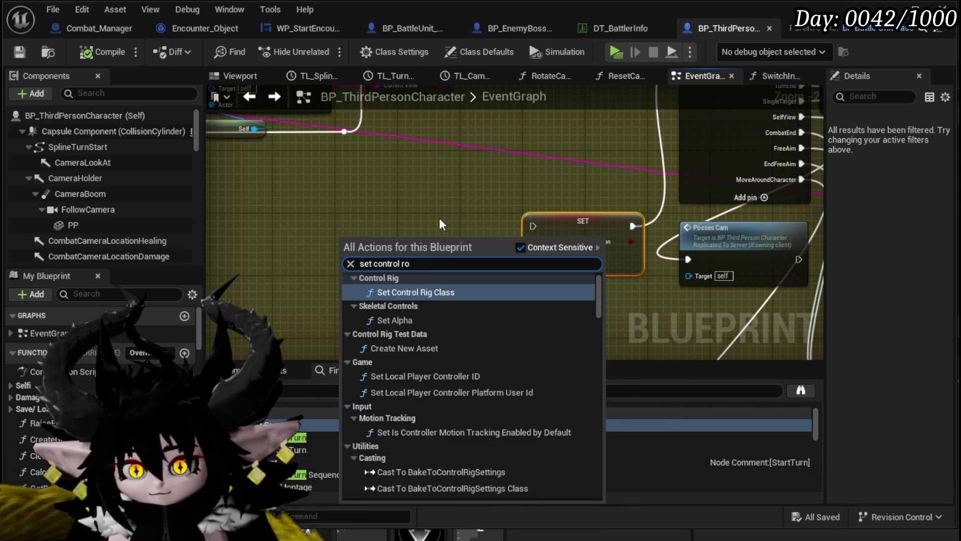
type("t")
key("BackSpace")
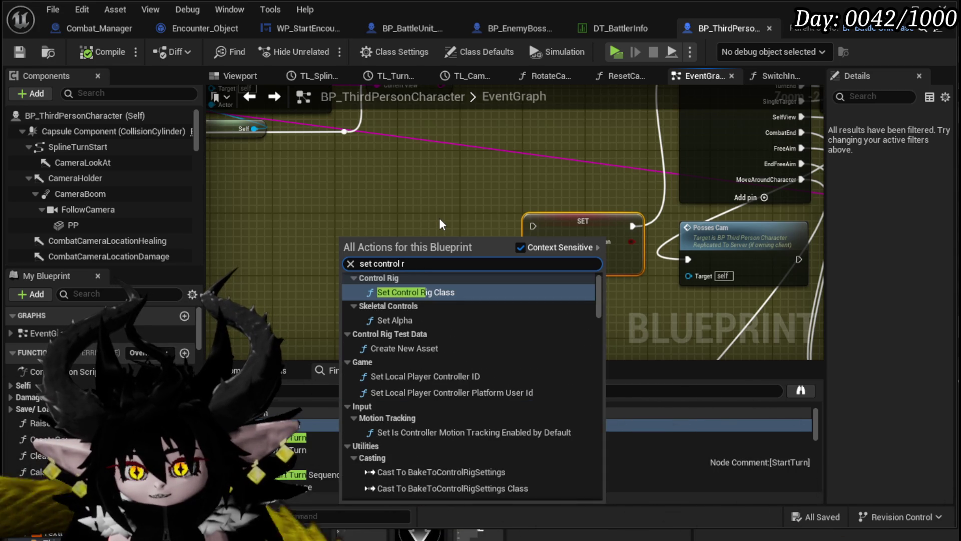
type("otal")
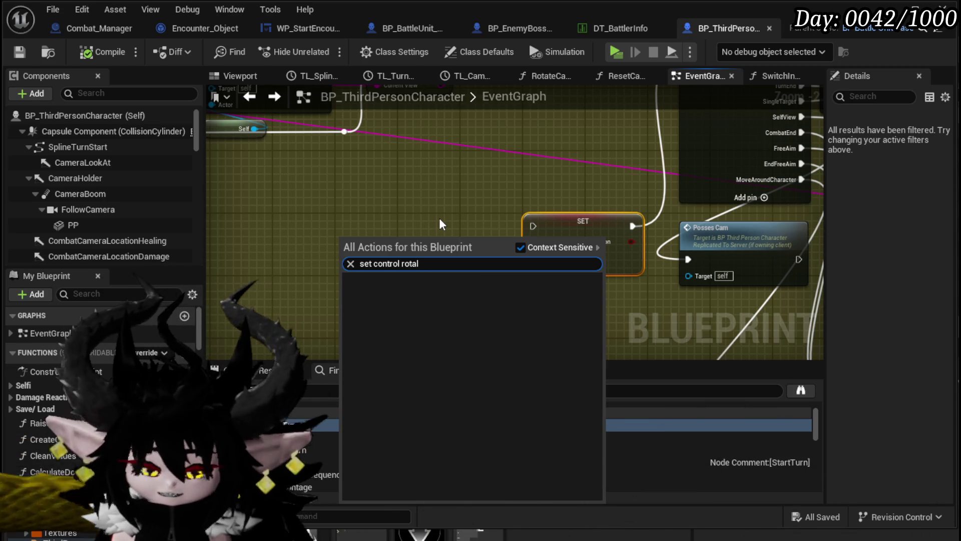
key("BackSpace")
key("BackSpace")
key("BackSpace")
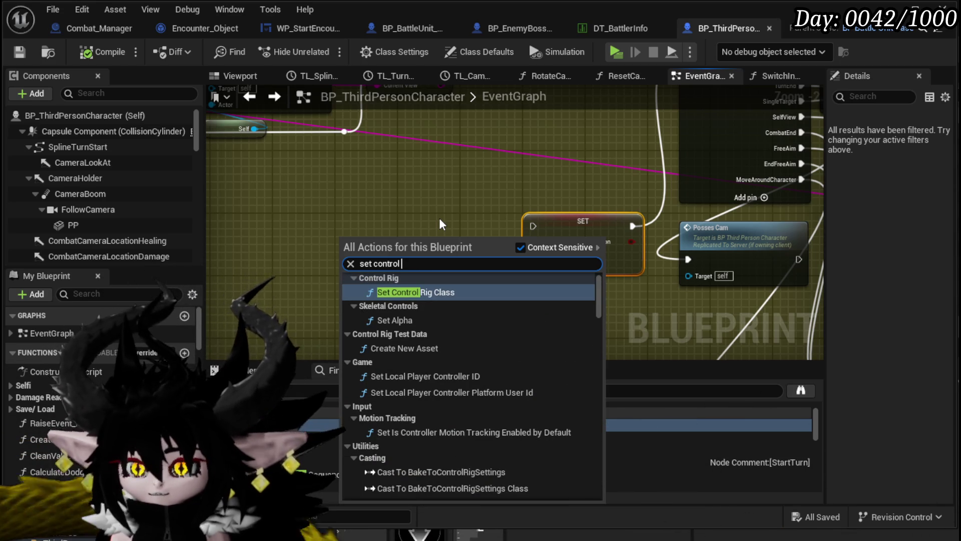
scroll(551, 296, "down", 12)
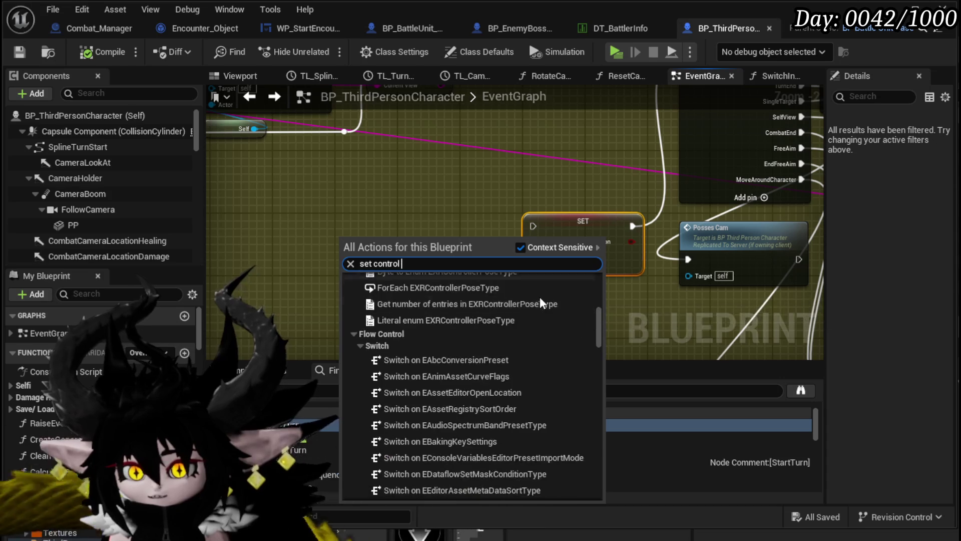
scroll(539, 299, "down", 10)
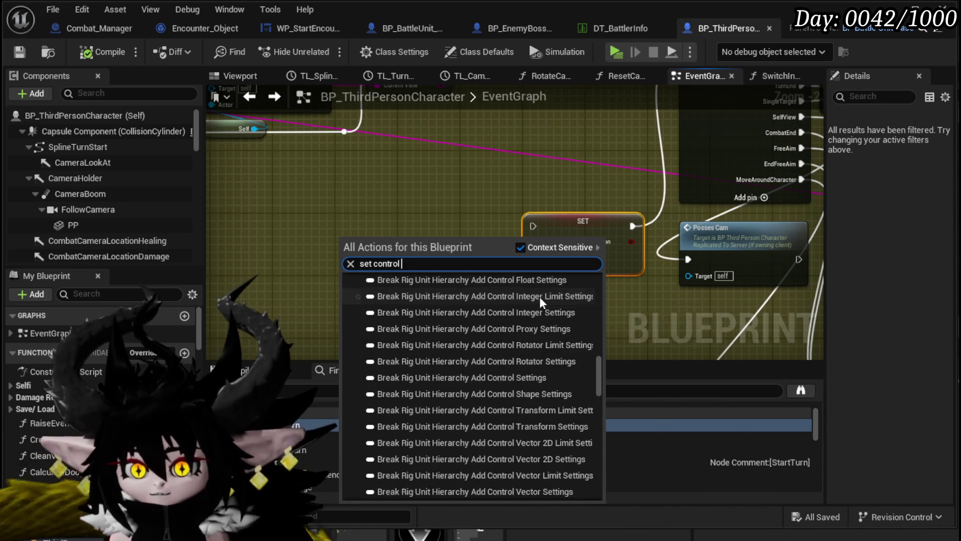
scroll(540, 296, "down", 10)
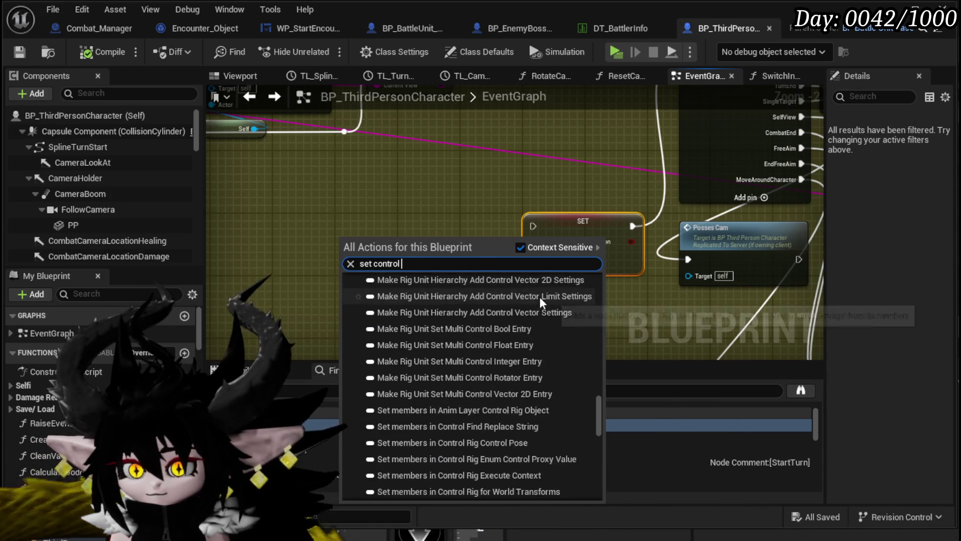
scroll(509, 321, "down", 12)
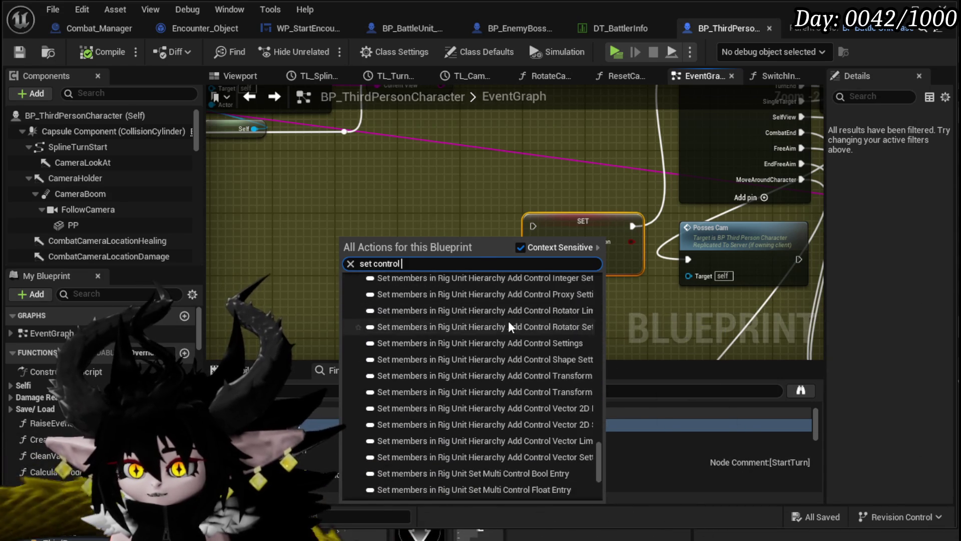
scroll(509, 321, "down", 2)
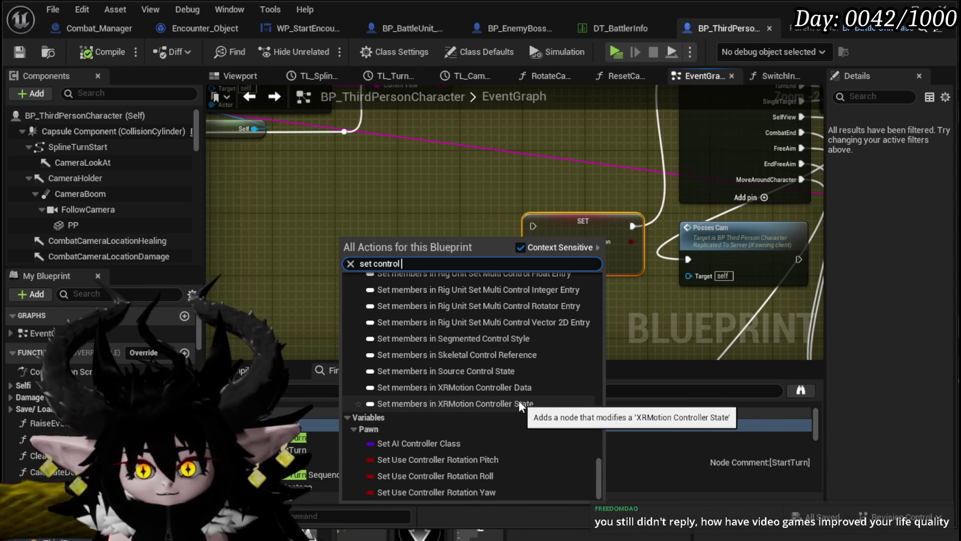
left_click(379, 214)
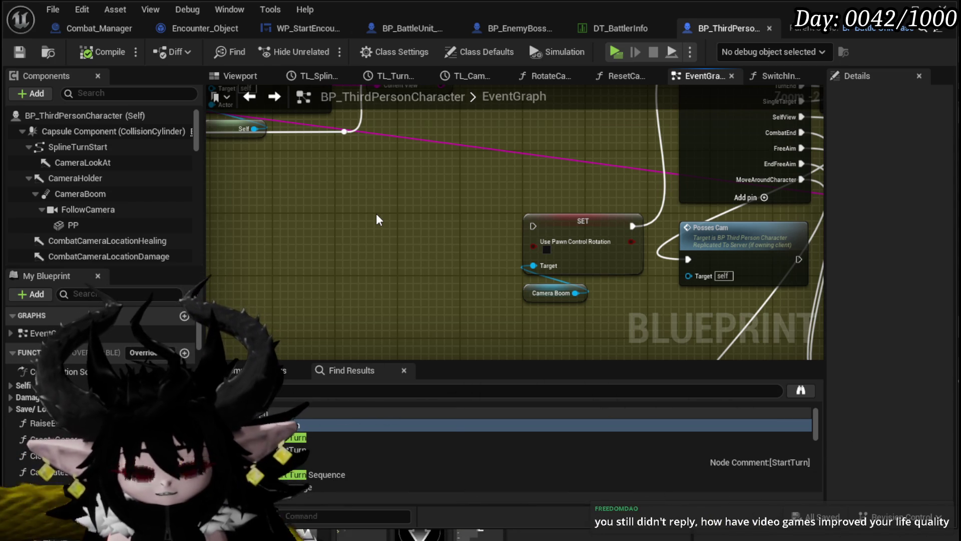
Save the character blueprint while panning around the EventGraph
left_click_drag(386, 207, 358, 223)
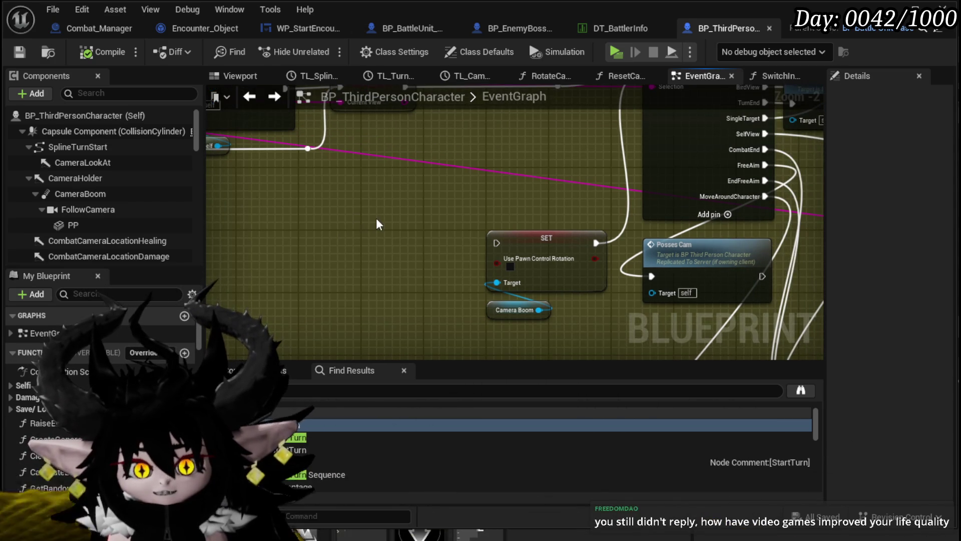
key("ctrl+s")
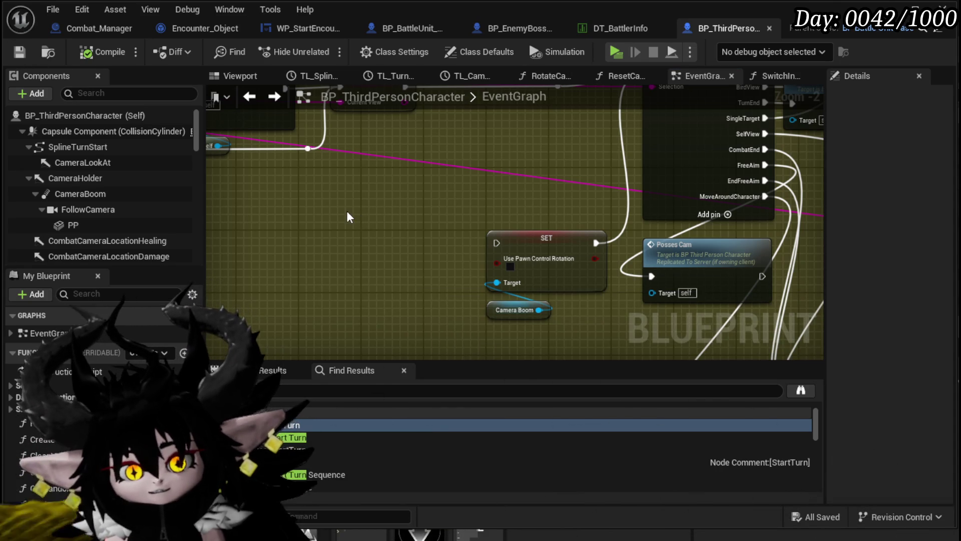
mouse_move(347, 215)
left_mouse_down()
mouse_move(311, 215)
mouse_move(354, 214)
mouse_move(345, 239)
mouse_move(355, 213)
mouse_move(289, 201)
left_mouse_up()
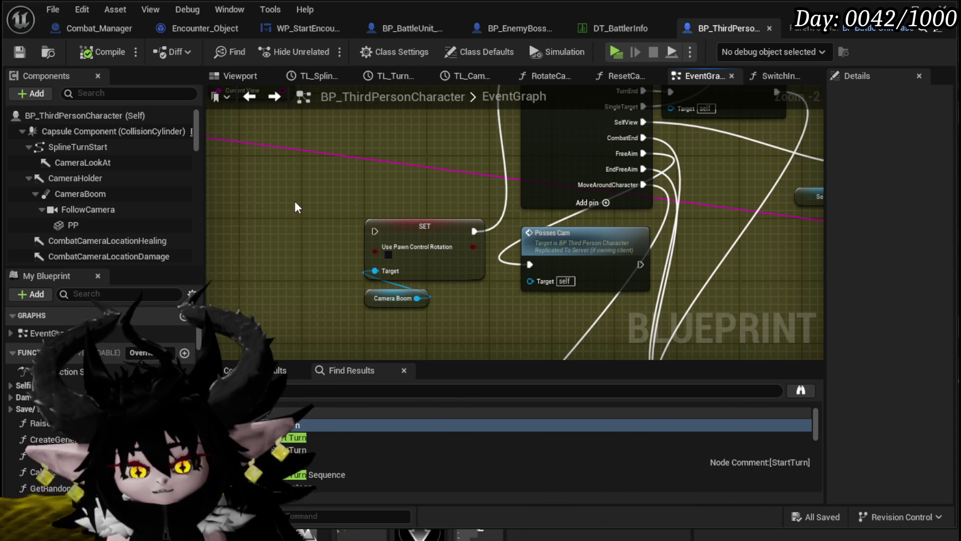
left_click_drag(295, 200, 320, 210)
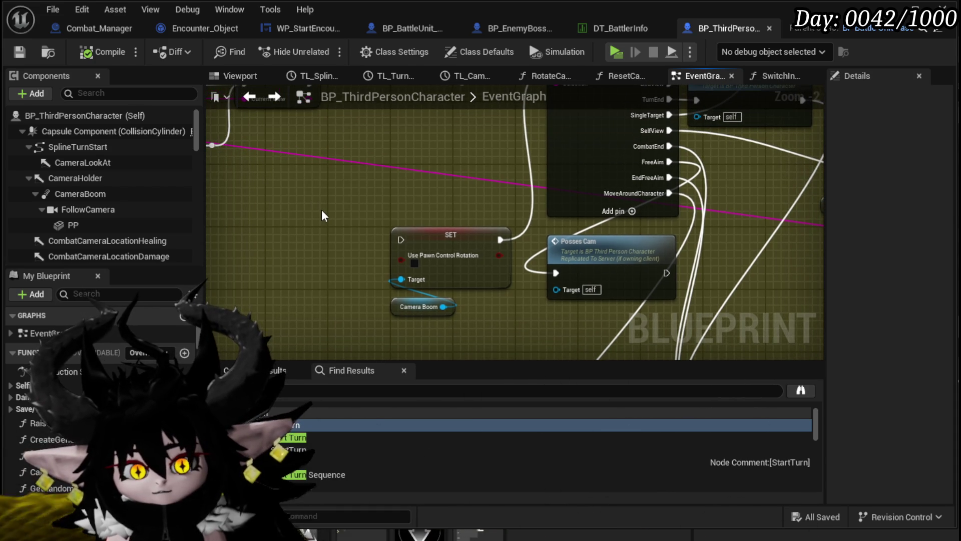
mouse_move(322, 209)
left_mouse_down()
mouse_move(322, 225)
mouse_move(353, 225)
left_mouse_up()
key("ctrl+s")
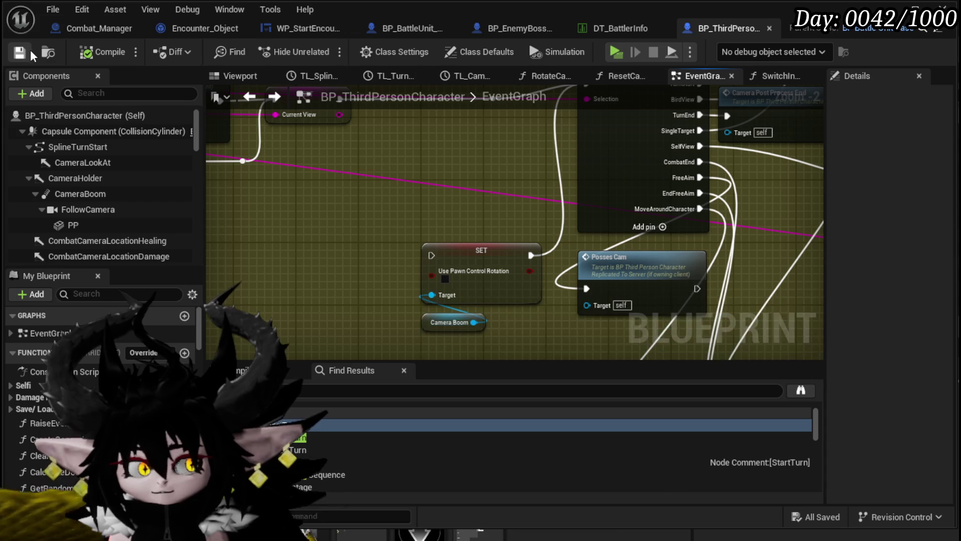
Shift the SET and Camera Boom nodes slightly down-left to make room
mouse_move(385, 212)
left_mouse_down()
mouse_move(388, 199)
mouse_move(479, 308)
mouse_move(459, 334)
left_mouse_up()
mouse_move(313, 193)
left_mouse_down()
mouse_move(328, 266)
mouse_move(344, 246)
mouse_move(353, 205)
left_mouse_up()
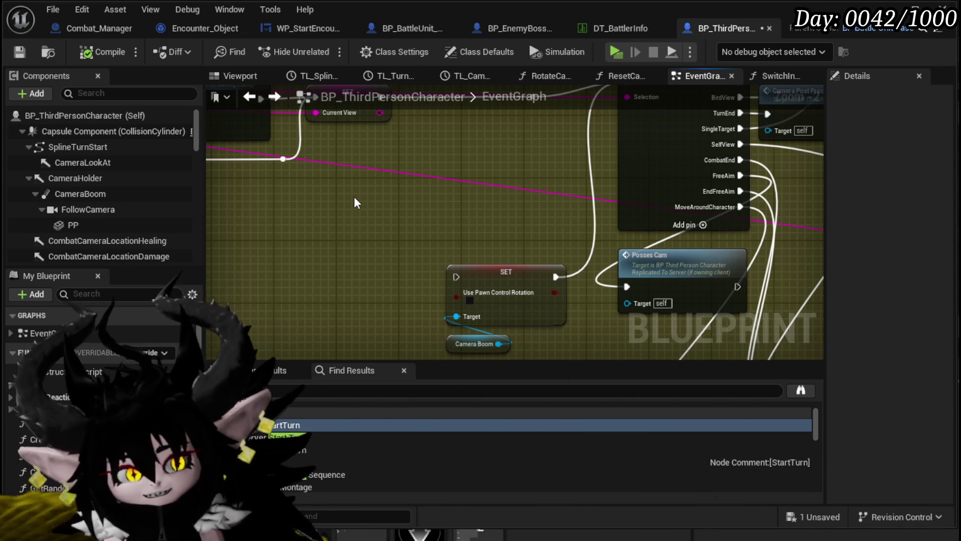
left_click_drag(352, 199, 303, 177)
Add a Get Actor Rotation node from a 'get actor rota' search and place it left of SET
right_click(343, 208)
type("g")
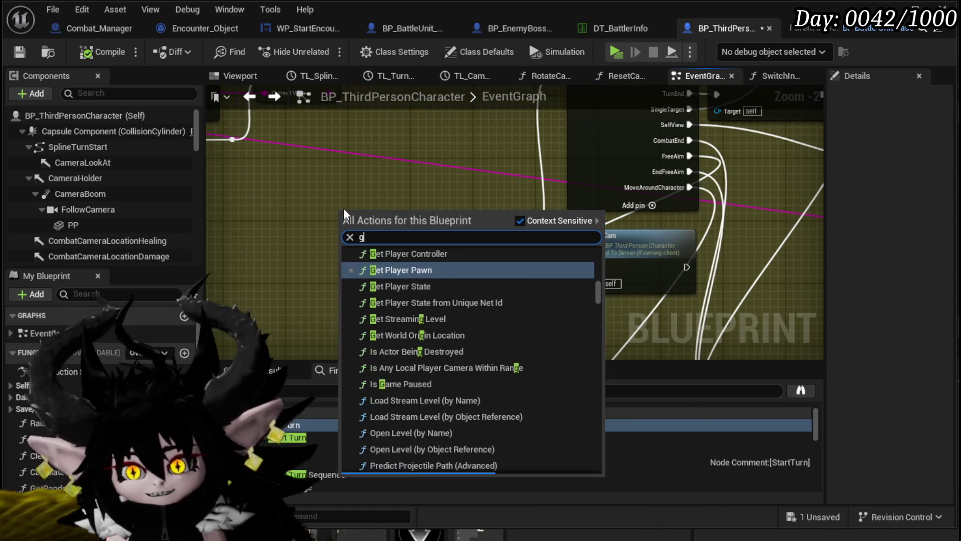
type("et actor ")
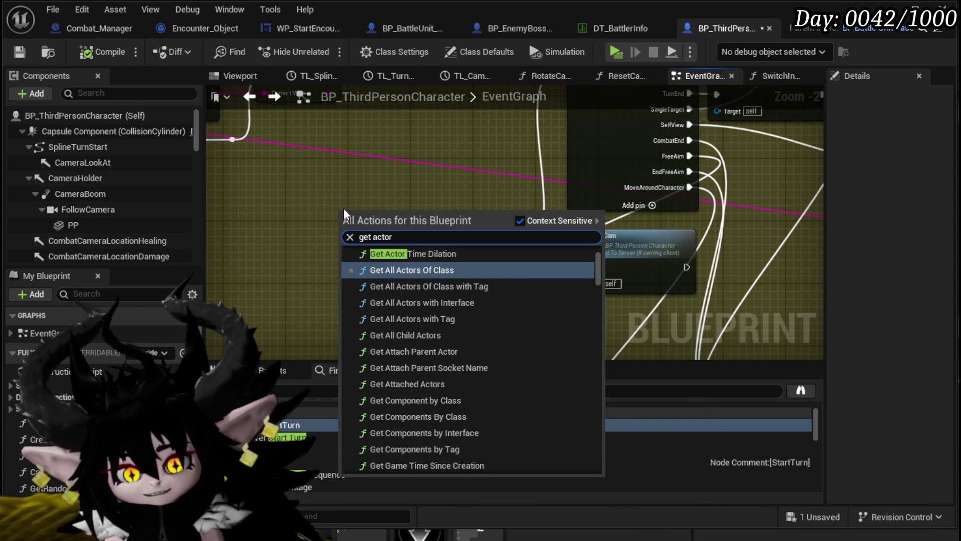
type("rota")
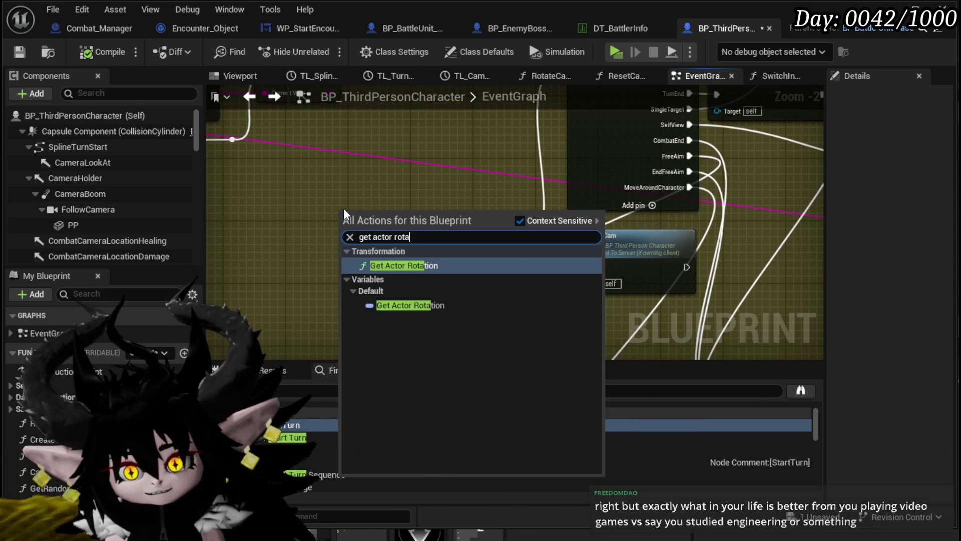
left_click(395, 265)
mouse_move(351, 233)
left_mouse_down()
mouse_move(228, 238)
mouse_move(535, 211)
mouse_move(419, 243)
left_mouse_up()
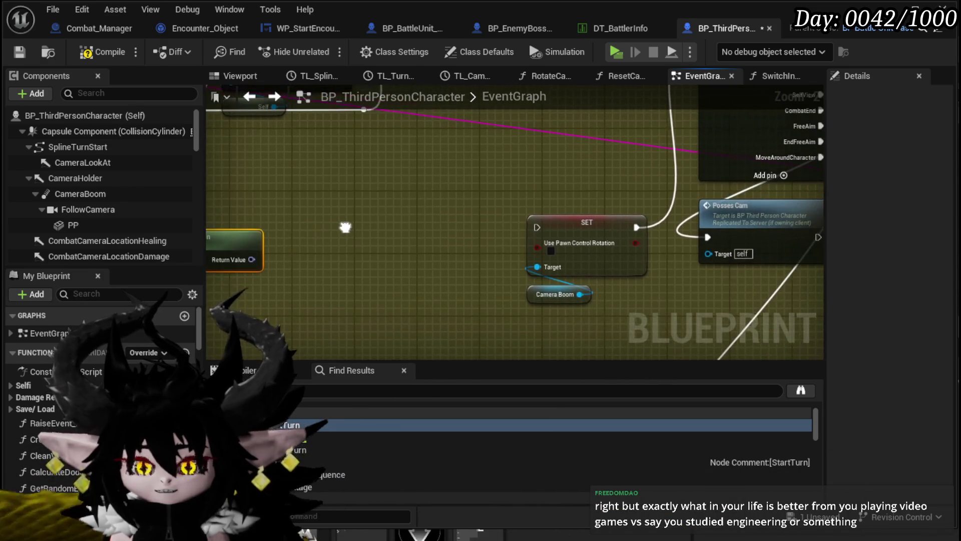
left_click_drag(318, 226, 340, 211)
left_click(251, 241)
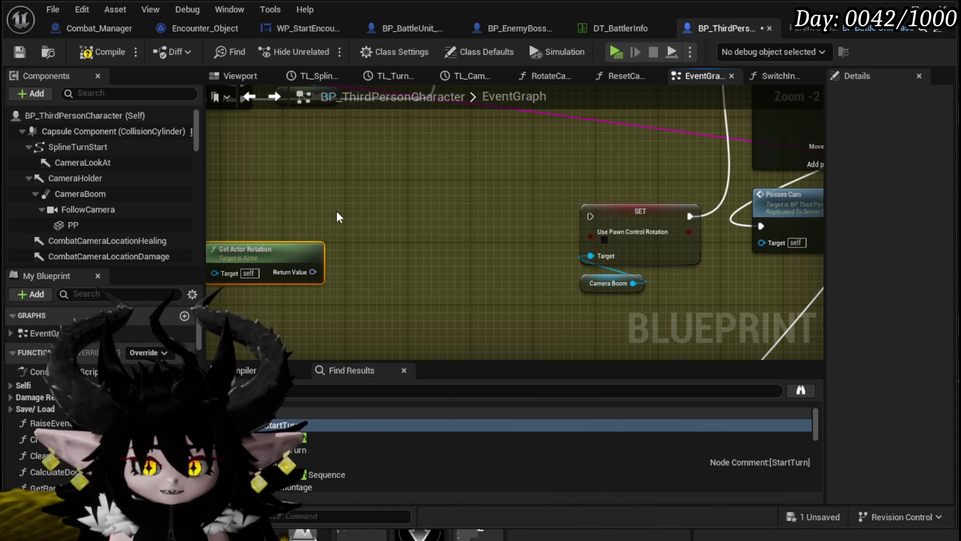
mouse_move(337, 211)
left_mouse_down()
mouse_move(375, 242)
mouse_move(480, 235)
left_mouse_up()
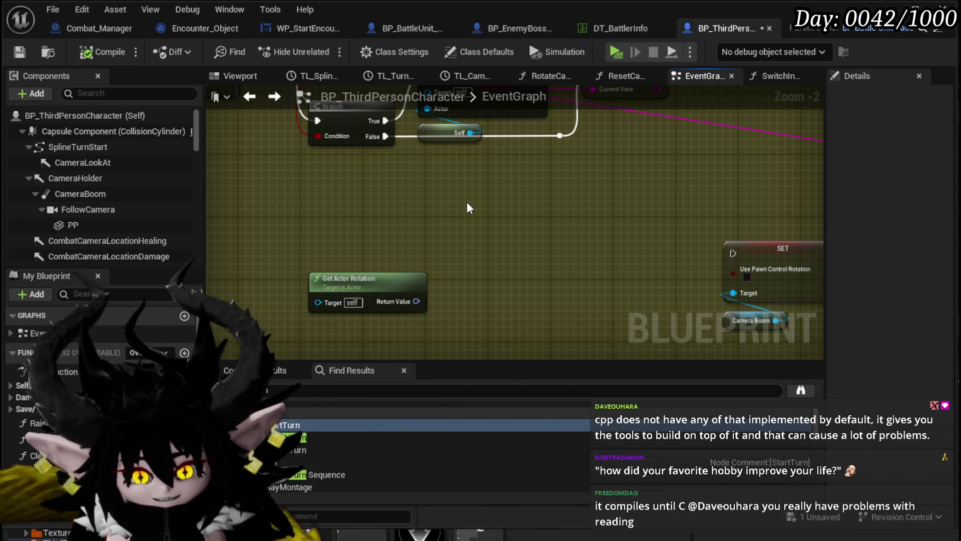
left_click_drag(469, 208, 323, 265)
Save the blueprint and place a Get Player Controller node (Player Index 0) up-left
left_click(337, 230)
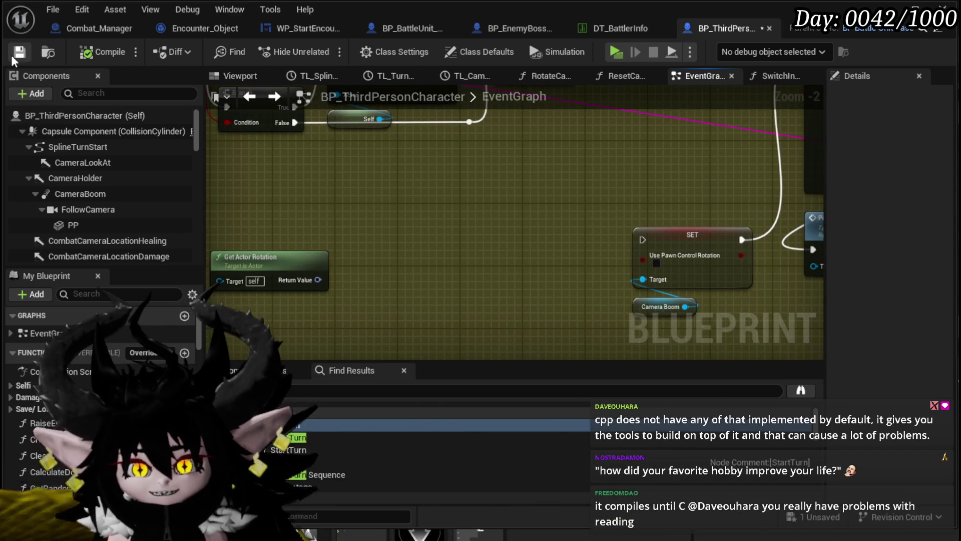
left_click(19, 52)
right_click(356, 213)
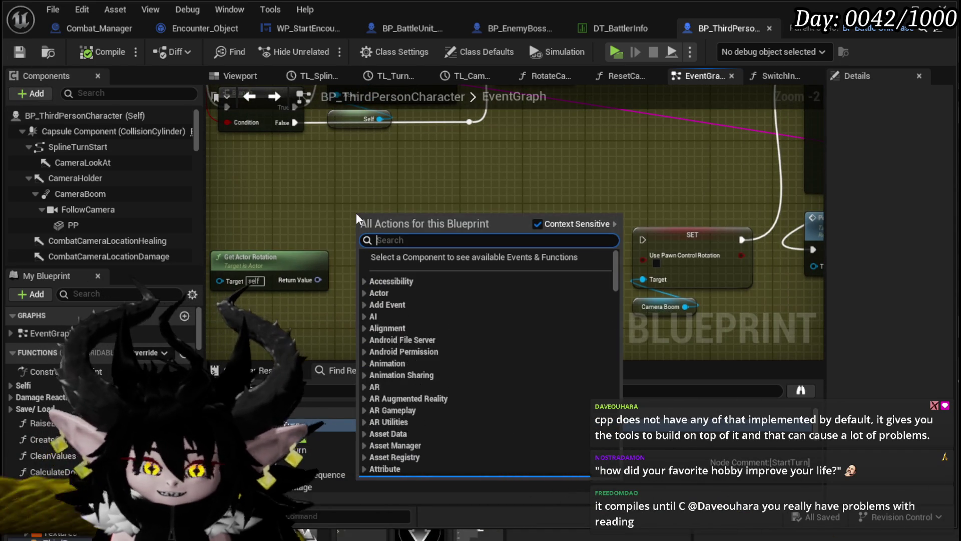
type("control")
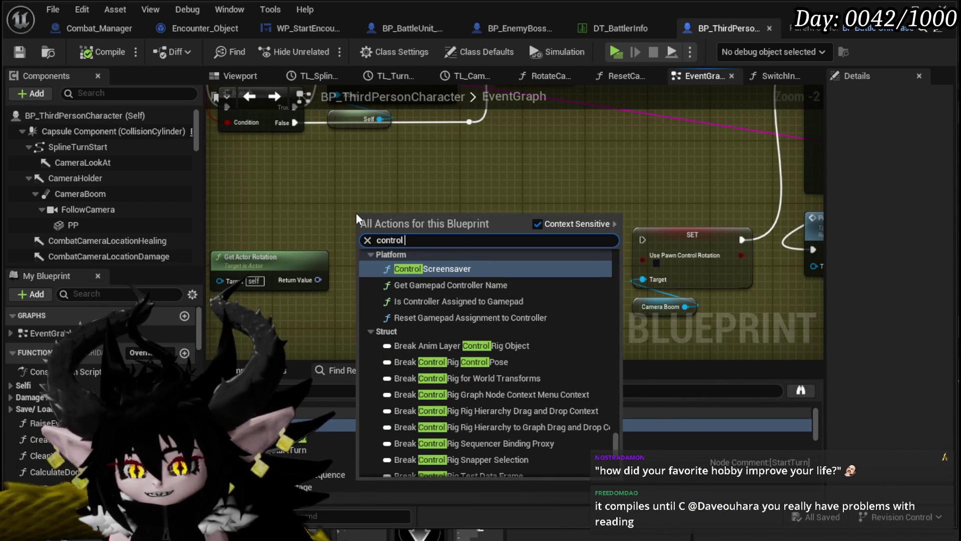
key("BackSpace")
key("BackSpace")
key("BackSpace")
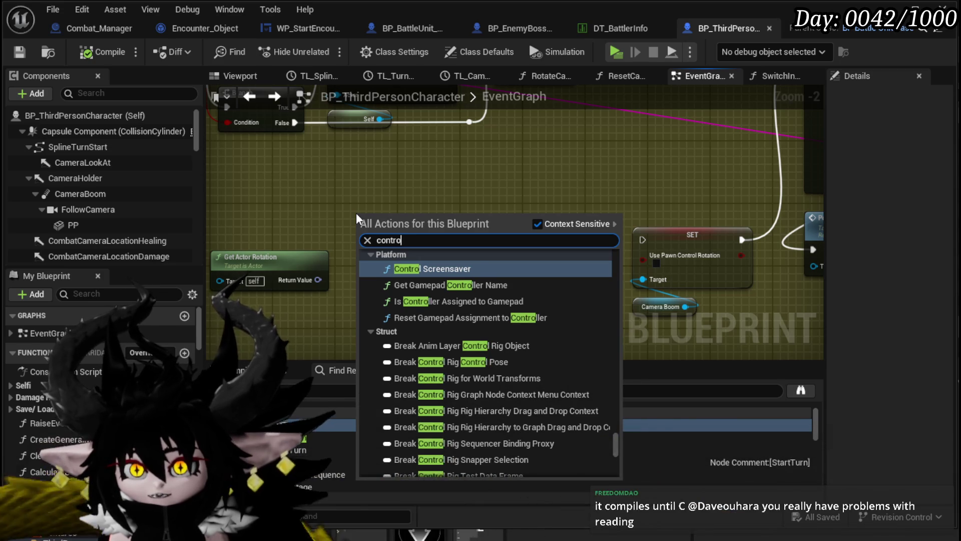
key("BackSpace")
key("BackSpace")
key("BackSpace")
type("get p")
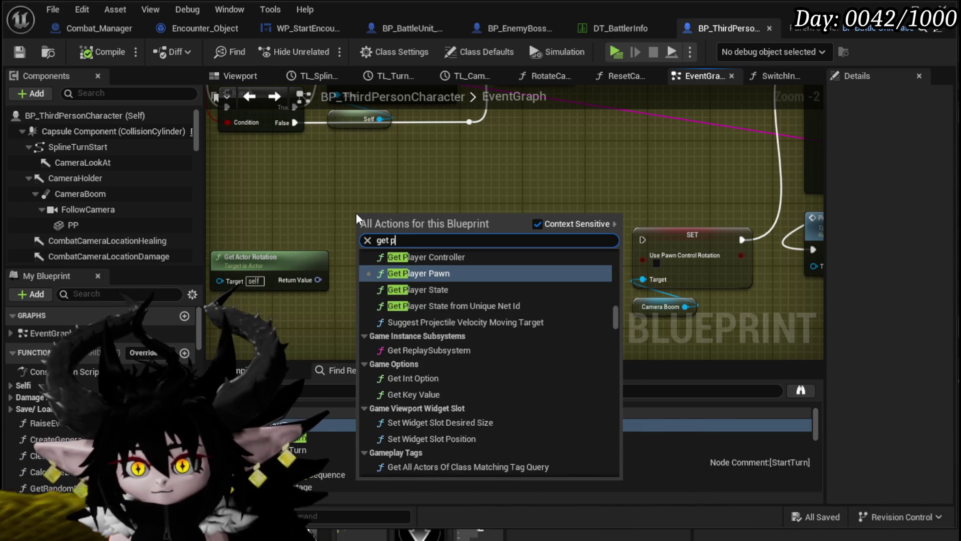
type("layer contr")
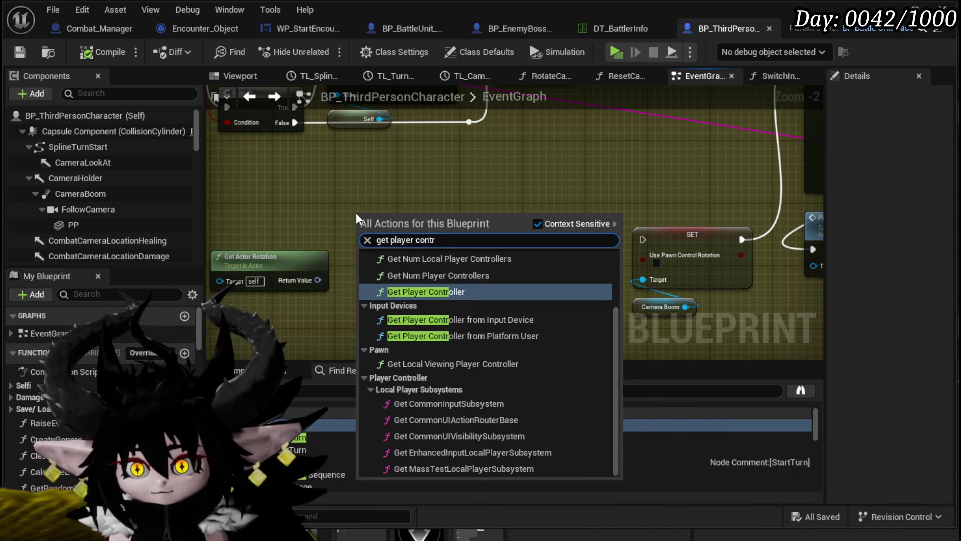
type("oller")
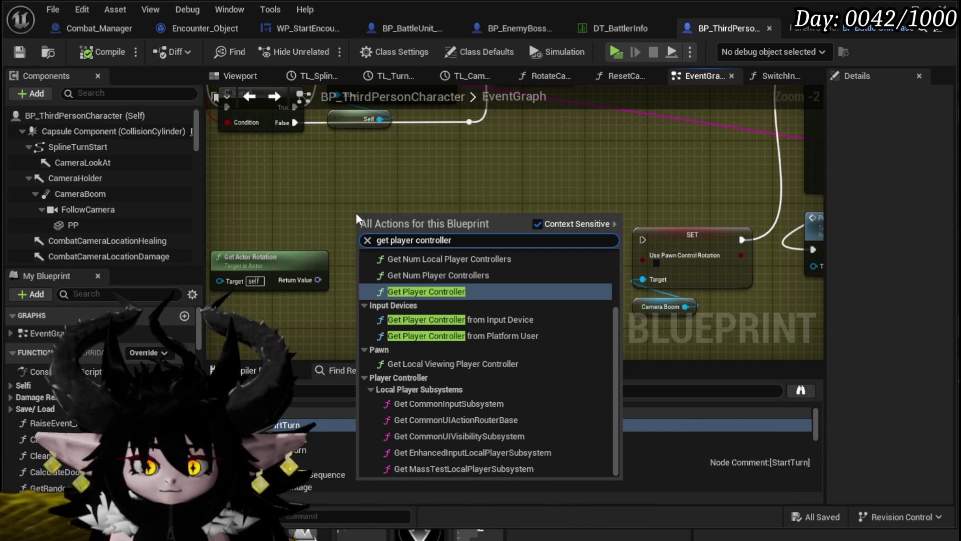
key("Return")
left_click_drag(370, 213, 252, 186)
Browse 'controller' actions from Player Controller's output without adding any, and lower Get Actor Rotation
mouse_move(450, 246)
left_mouse_down()
mouse_move(408, 253)
mouse_move(501, 244)
left_mouse_up()
mouse_move(360, 183)
left_mouse_down()
mouse_move(314, 183)
mouse_move(433, 223)
left_mouse_up()
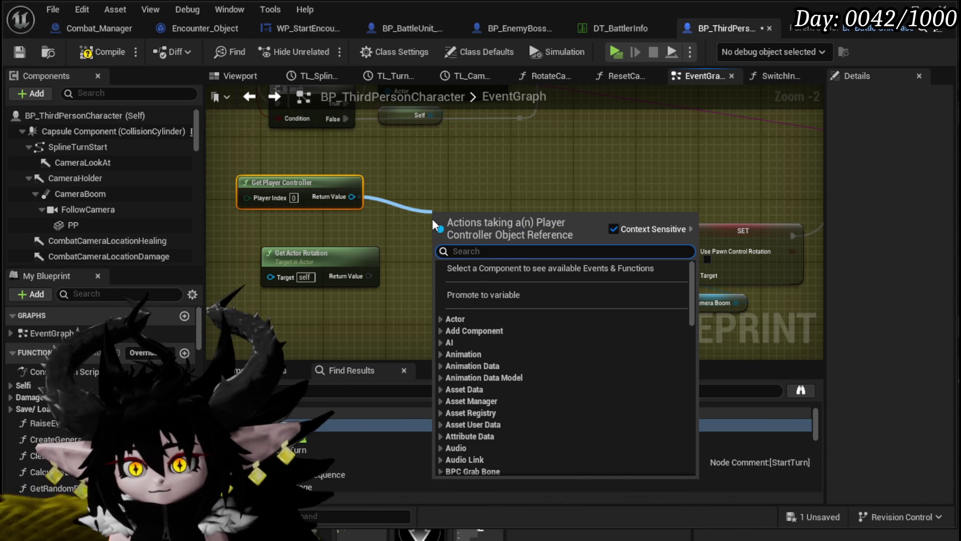
type("c")
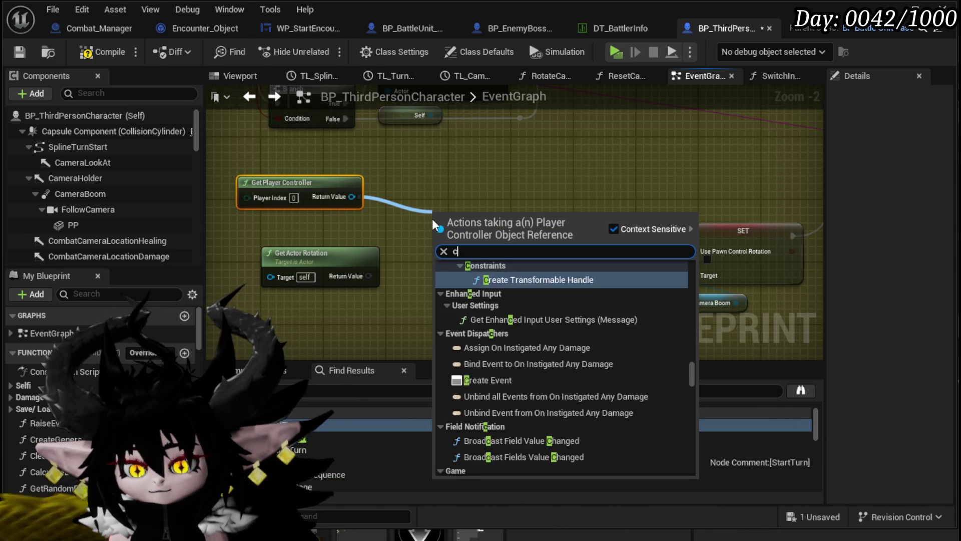
type("on")
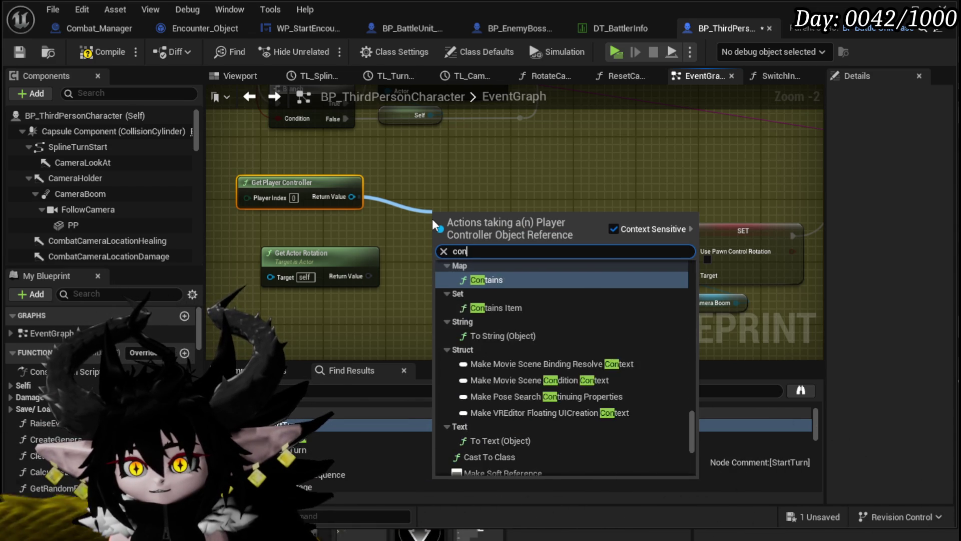
type("troller")
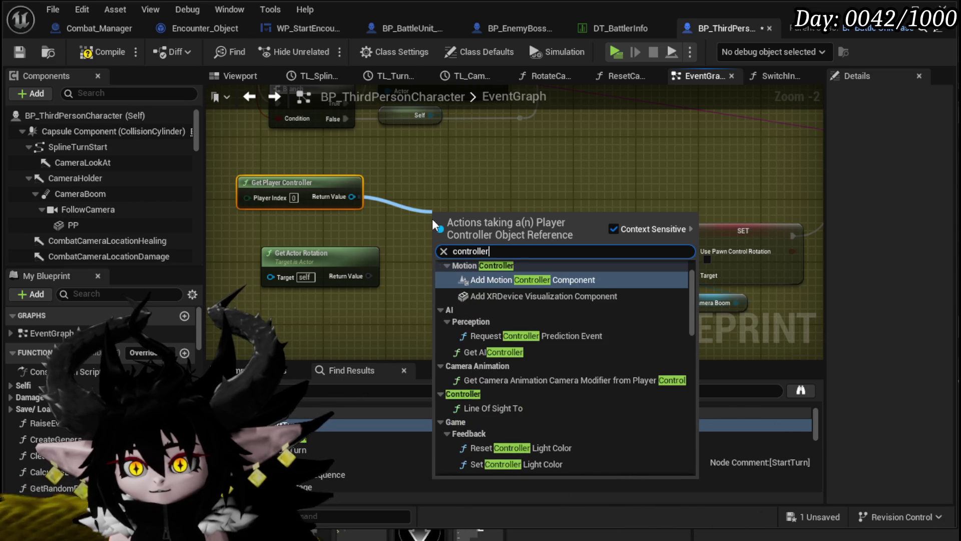
scroll(585, 318, "up", 1)
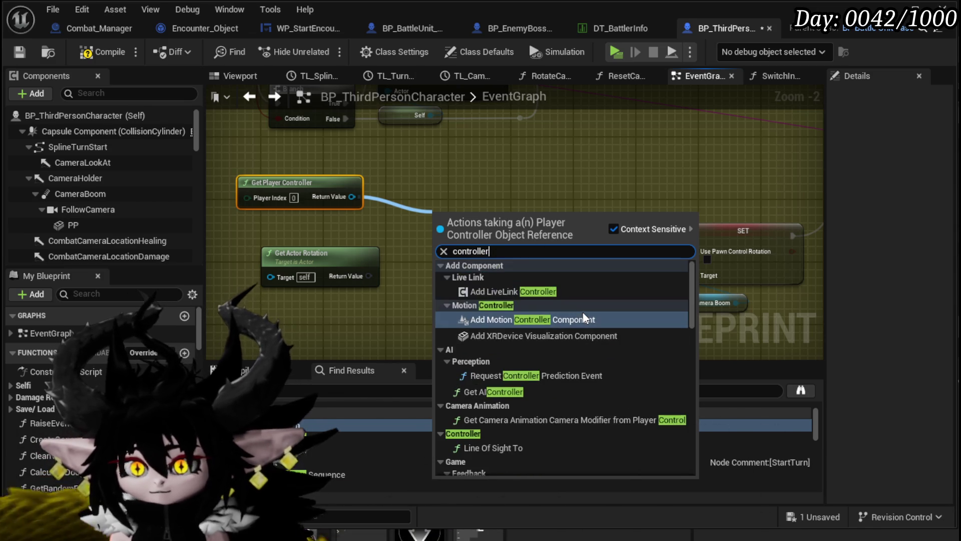
scroll(585, 318, "down", 15)
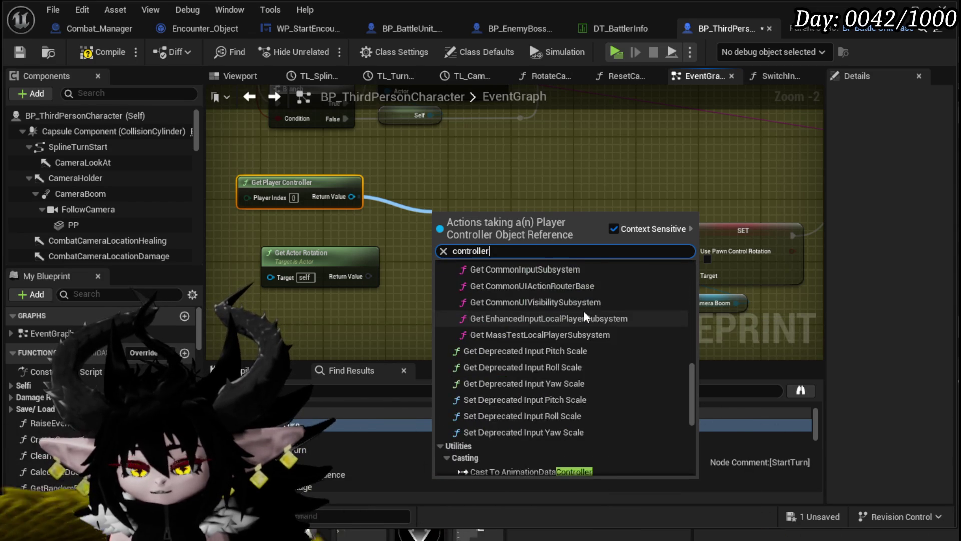
scroll(585, 317, "down", 5)
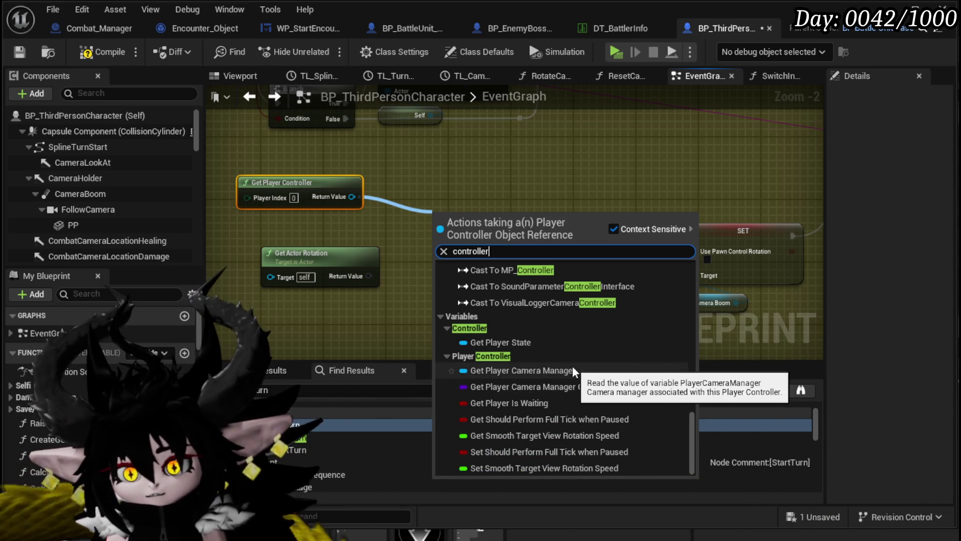
key("Escape")
left_click_drag(403, 188, 383, 241)
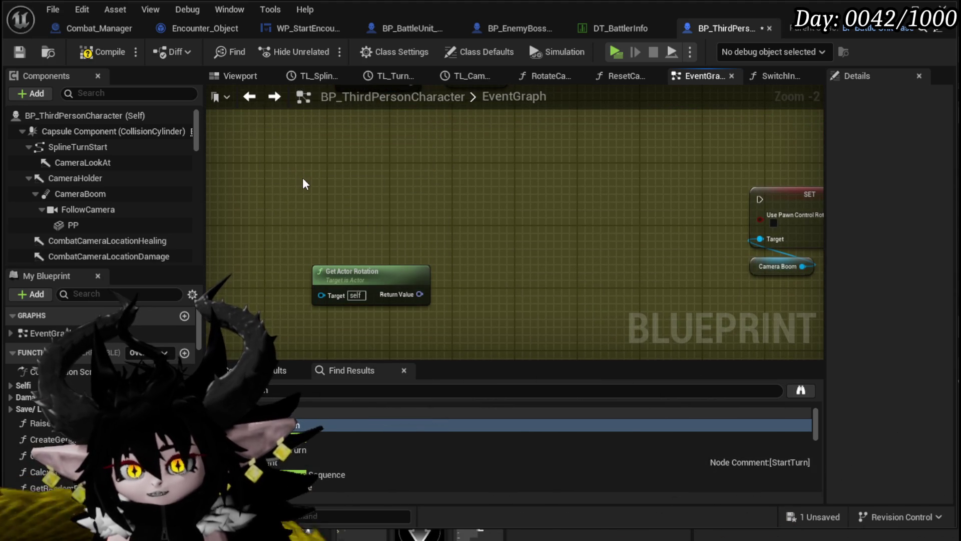
right_click(367, 188)
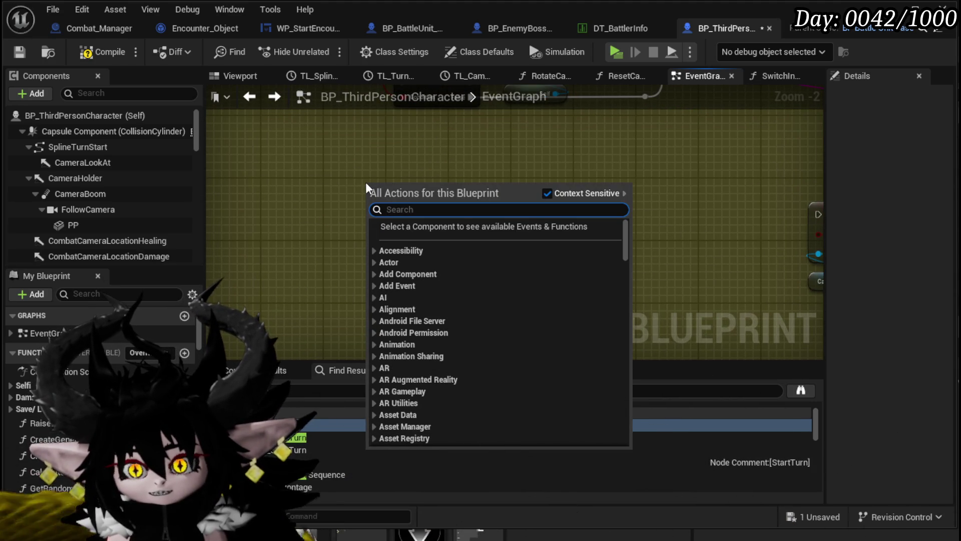
Add a Get Controller node from a 'get controlle' search and move it up-left
type("im")
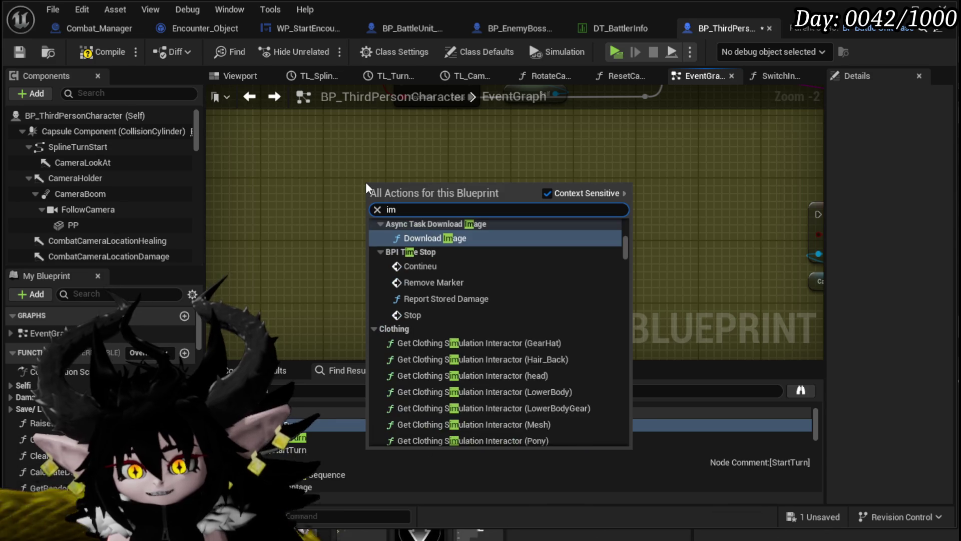
key("BackSpace")
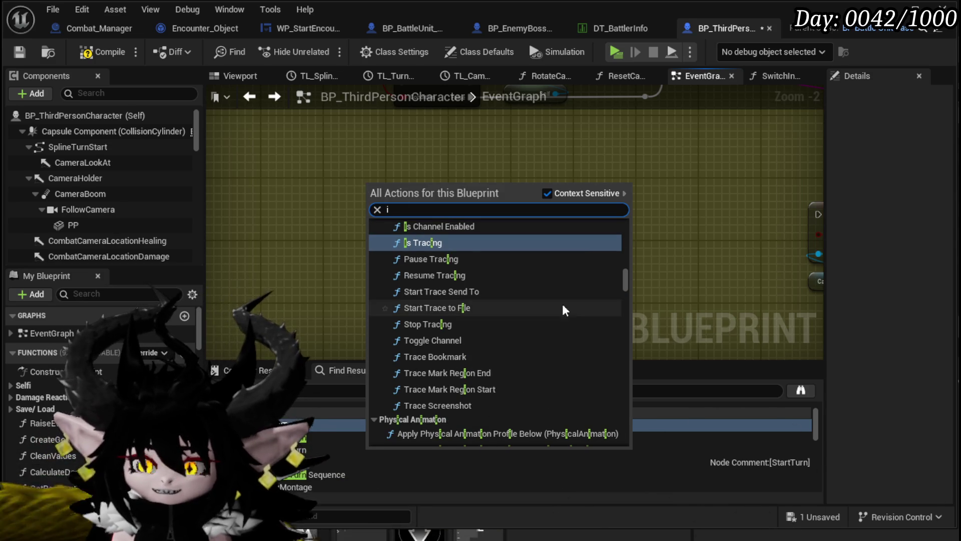
left_click_drag(628, 286, 626, 430)
scroll(488, 360, "up", 1)
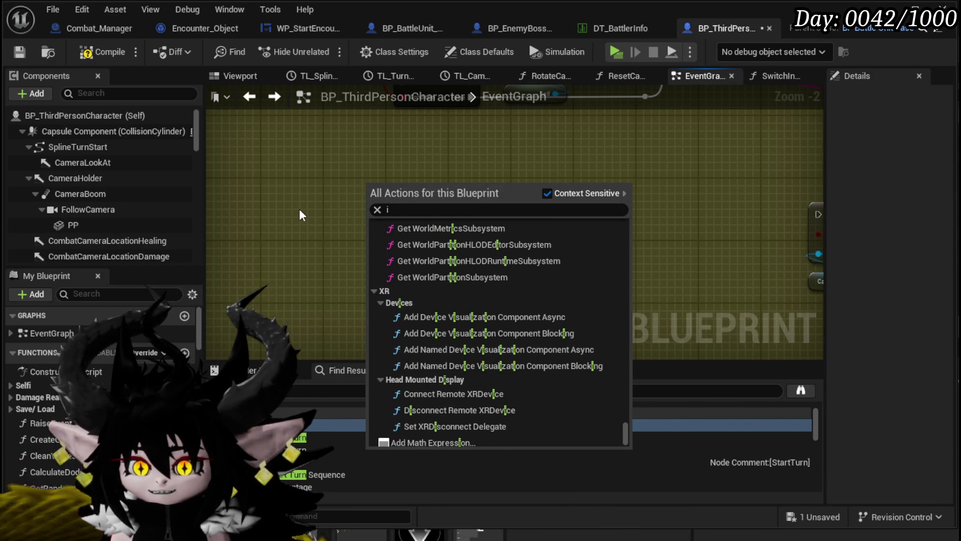
key("BackSpace")
type("get ")
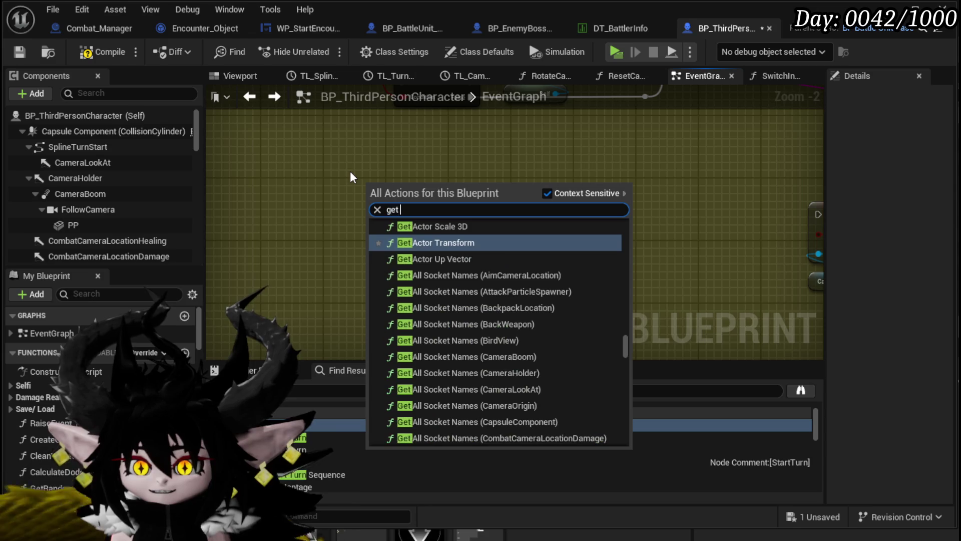
type("controller")
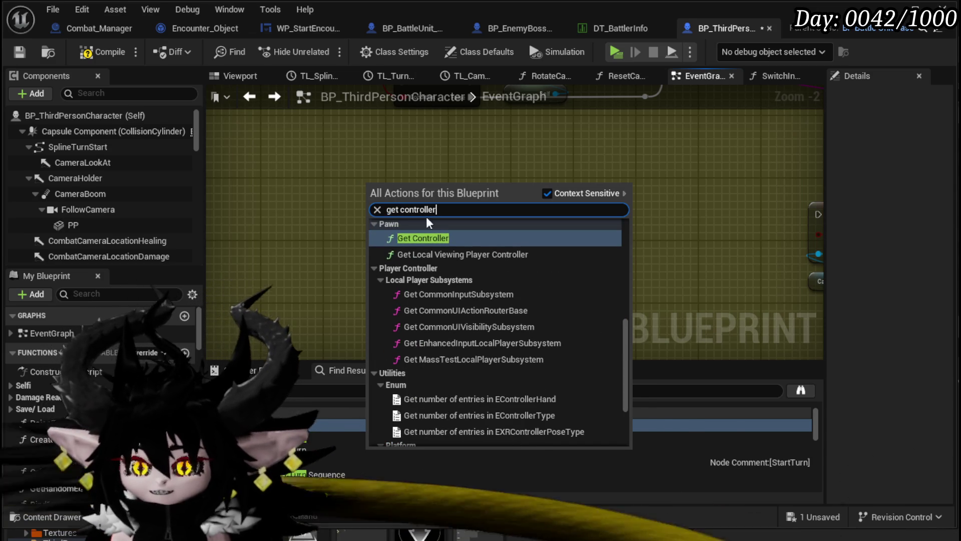
key("Return")
left_click_drag(400, 198, 267, 173)
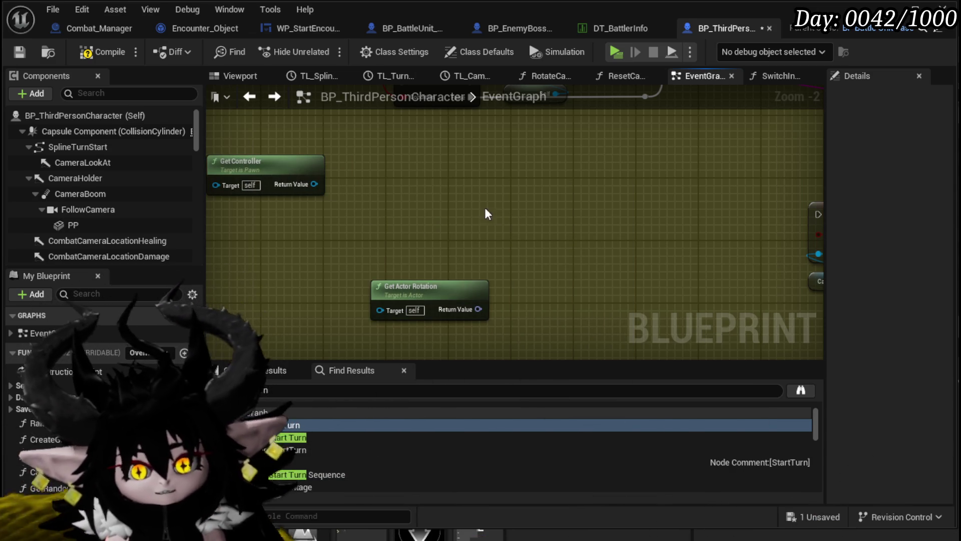
Place Get Actor Rotation beside Get Controller and list actions for its Controller output
left_click_drag(489, 203, 552, 201)
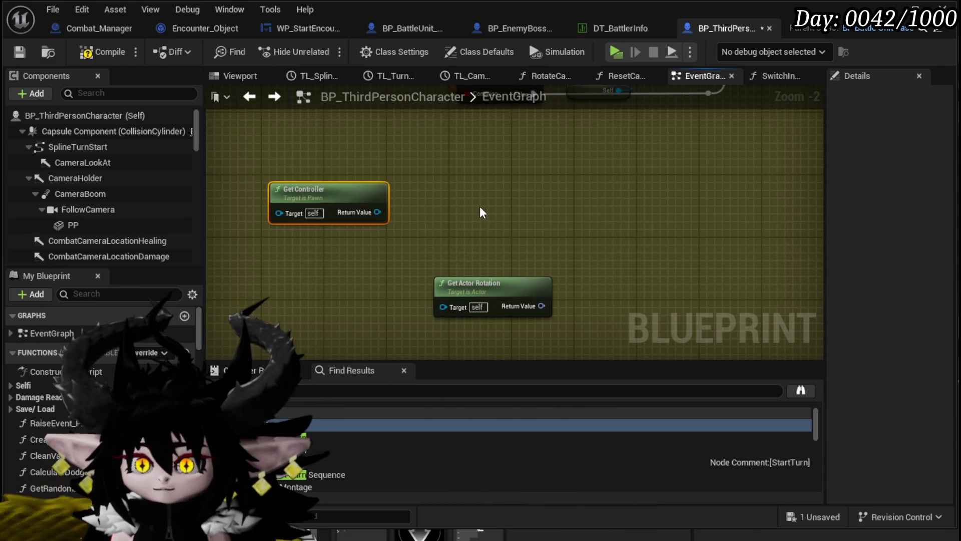
left_click_drag(482, 213, 457, 174)
mouse_move(329, 229)
left_mouse_down()
mouse_move(461, 255)
mouse_move(300, 258)
left_mouse_up()
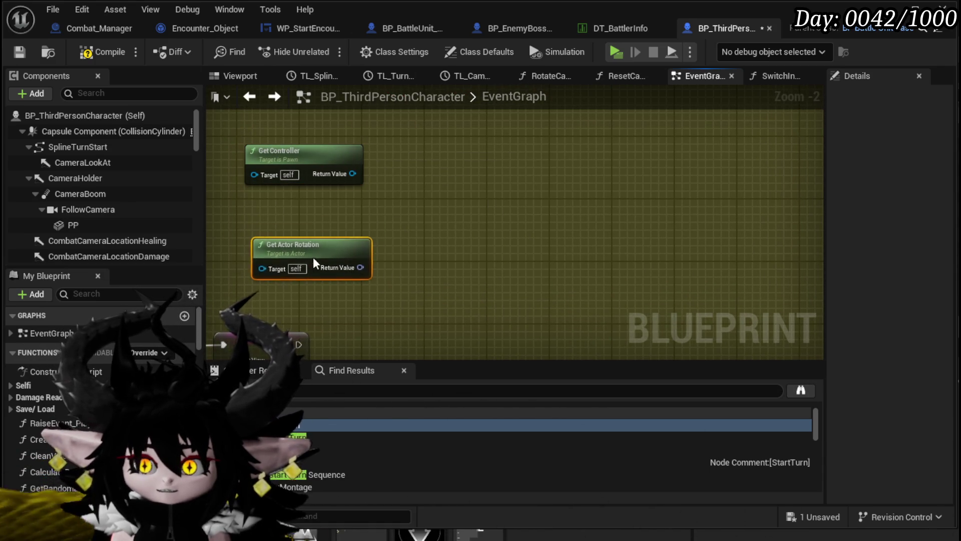
left_click_drag(352, 173, 448, 192)
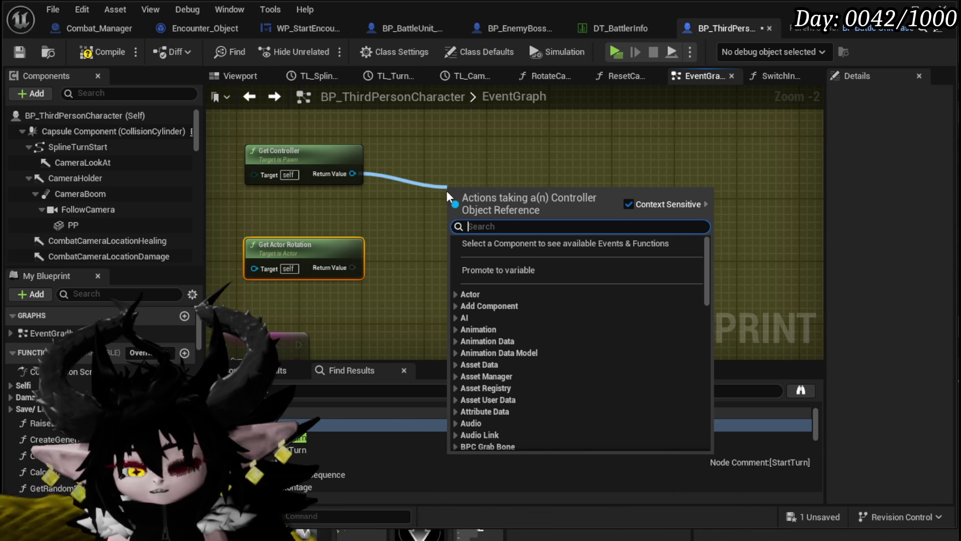
type("con")
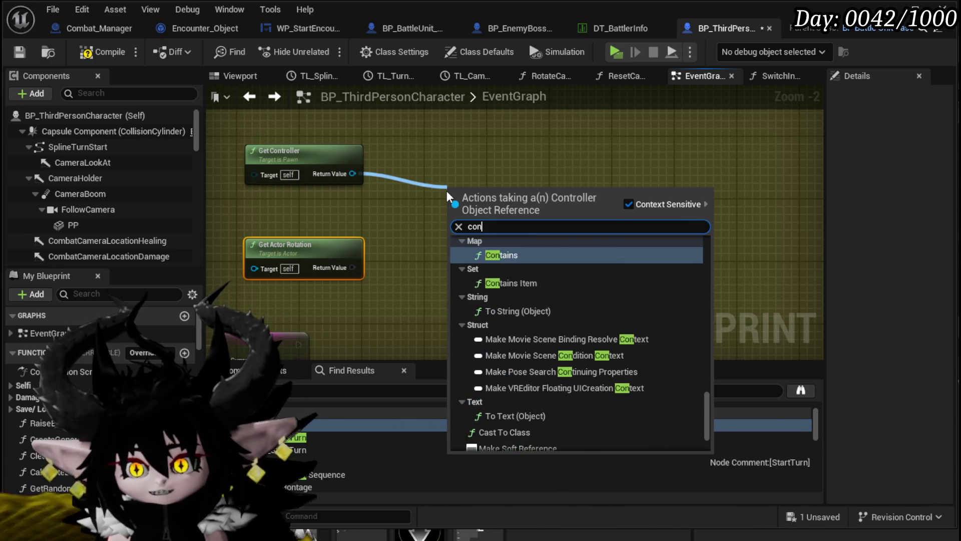
type("troll")
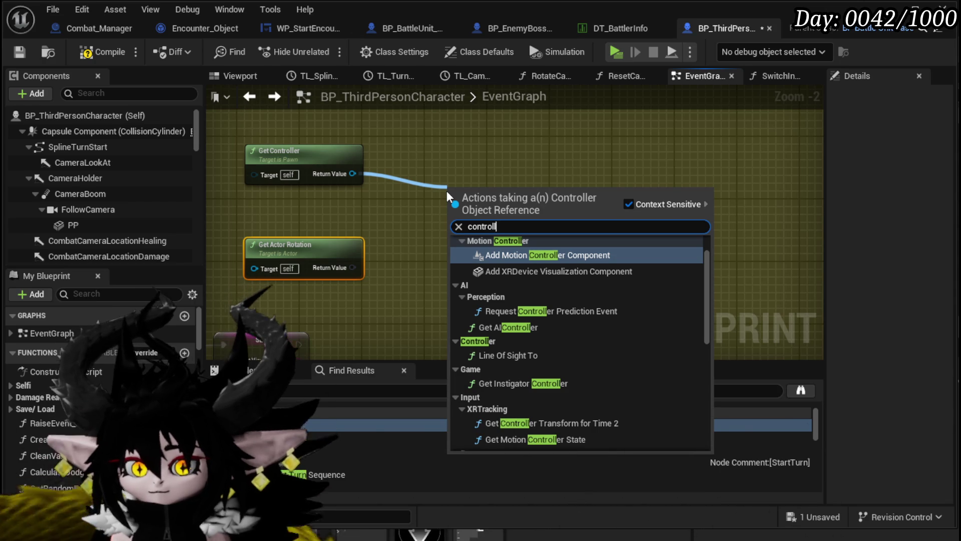
scroll(630, 301, "down", 10)
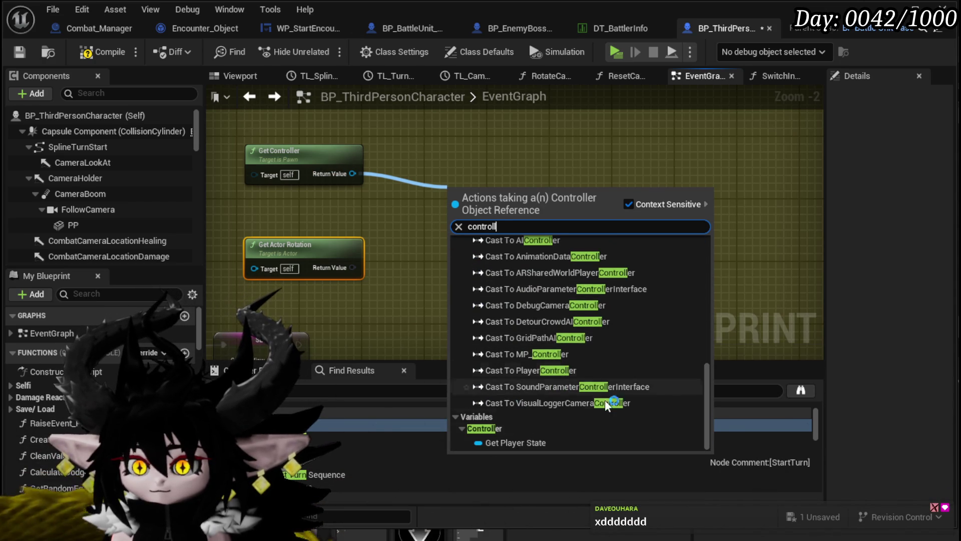
scroll(563, 408, "up", 3)
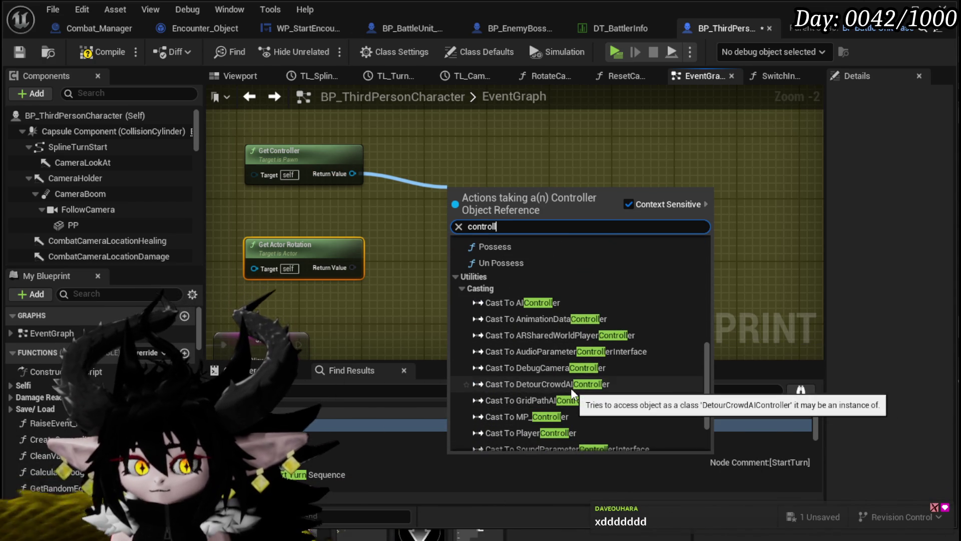
scroll(572, 393, "down", 3)
scroll(572, 393, "up", 12)
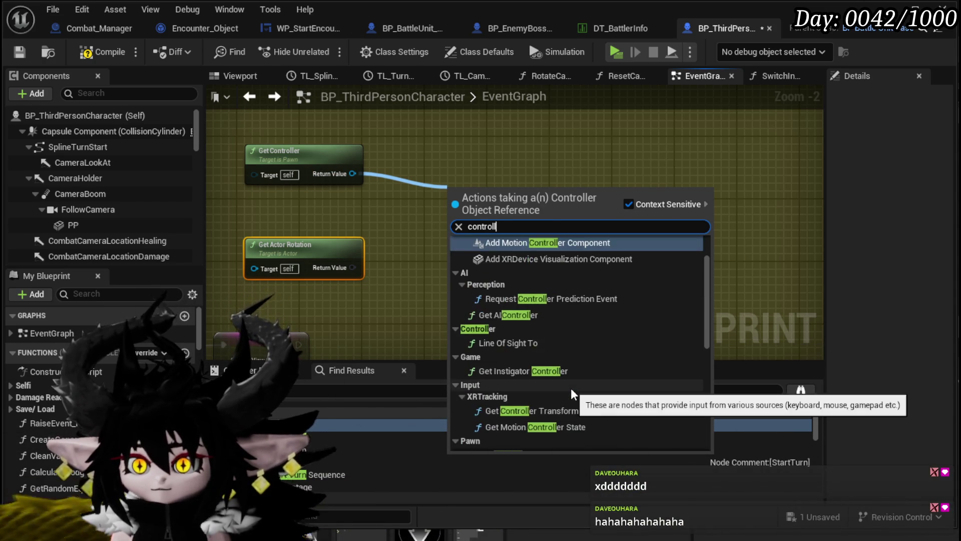
scroll(573, 394, "up", 2)
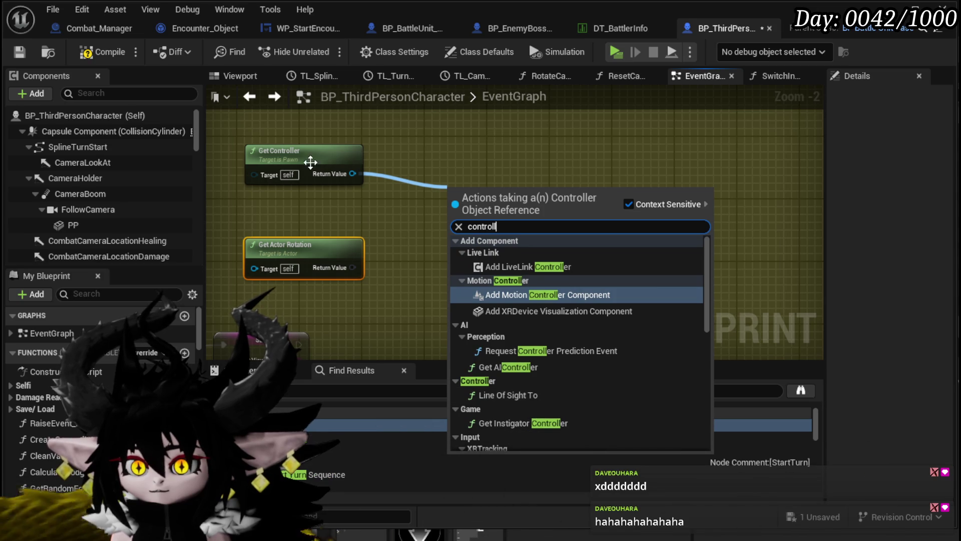
left_click_drag(352, 174, 441, 197)
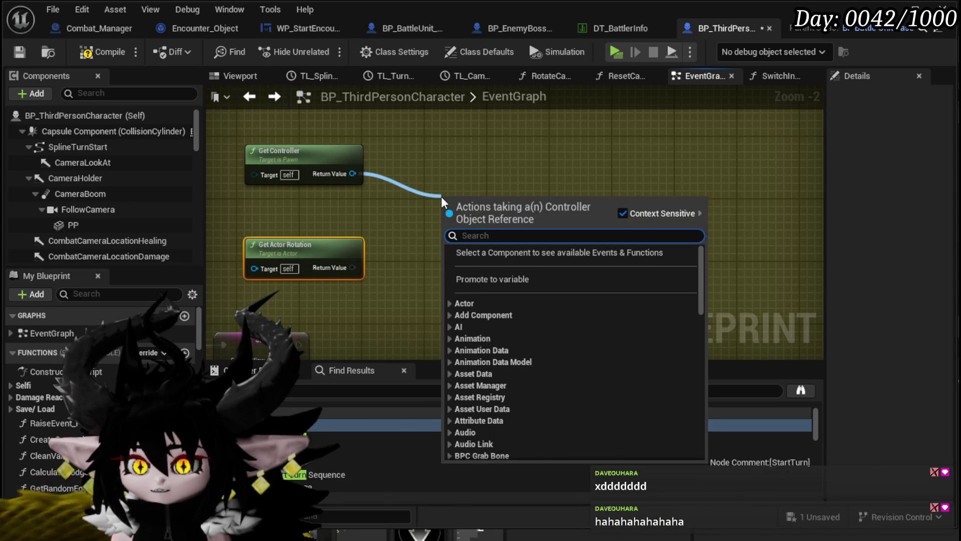
key("Escape")
scroll(519, 198, "down", 3)
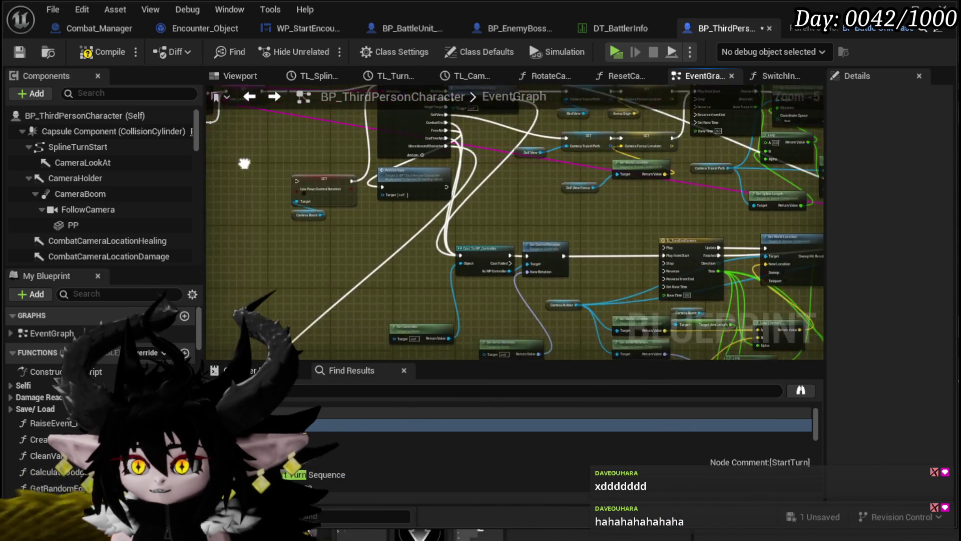
Wire the SET node into Cast To MP_Controller and Set Control Rotation, arranging the group
scroll(461, 244, "up", 3)
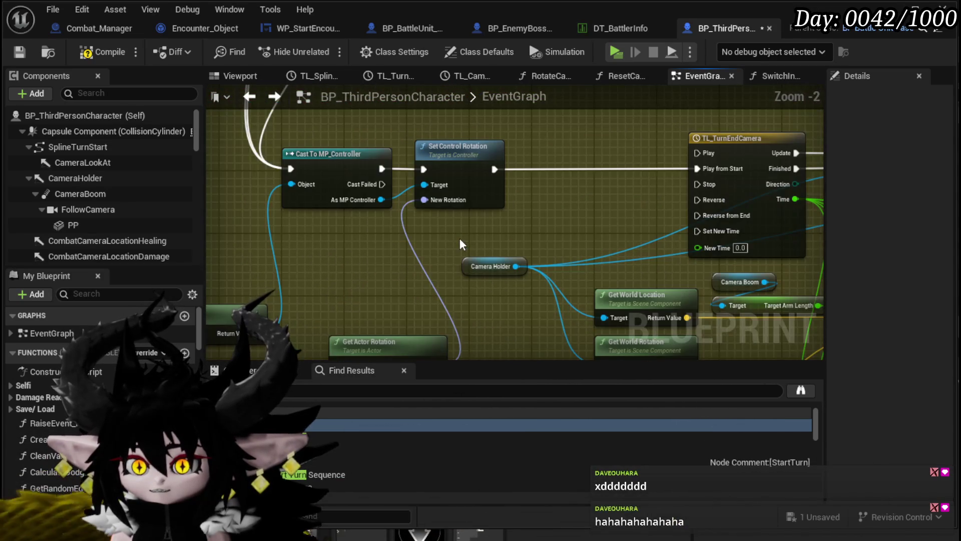
scroll(413, 185, "down", 2)
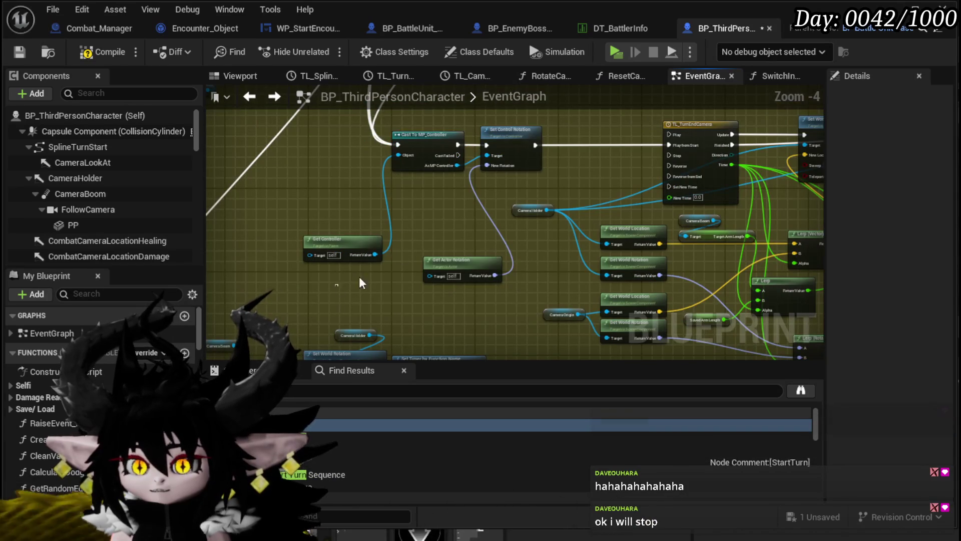
left_click_drag(454, 148, 516, 218)
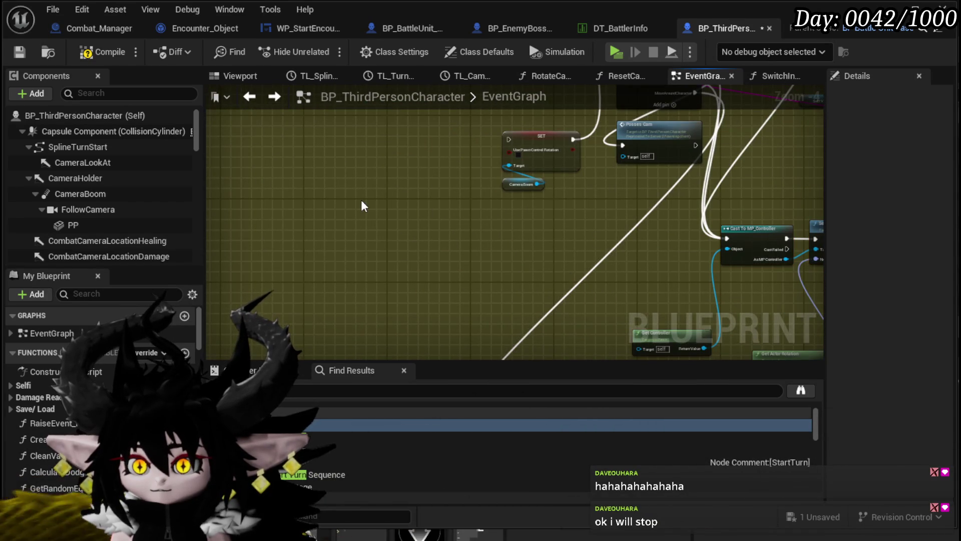
left_click_drag(393, 206, 444, 246)
mouse_move(290, 358)
left_mouse_down()
mouse_move(430, 241)
mouse_move(449, 201)
mouse_move(440, 208)
left_mouse_up()
mouse_move(435, 167)
left_mouse_down()
mouse_move(278, 262)
mouse_move(307, 273)
mouse_move(308, 286)
left_mouse_up()
mouse_move(443, 290)
left_mouse_down()
mouse_move(485, 288)
mouse_move(523, 338)
left_mouse_up()
left_click_drag(405, 380, 429, 272)
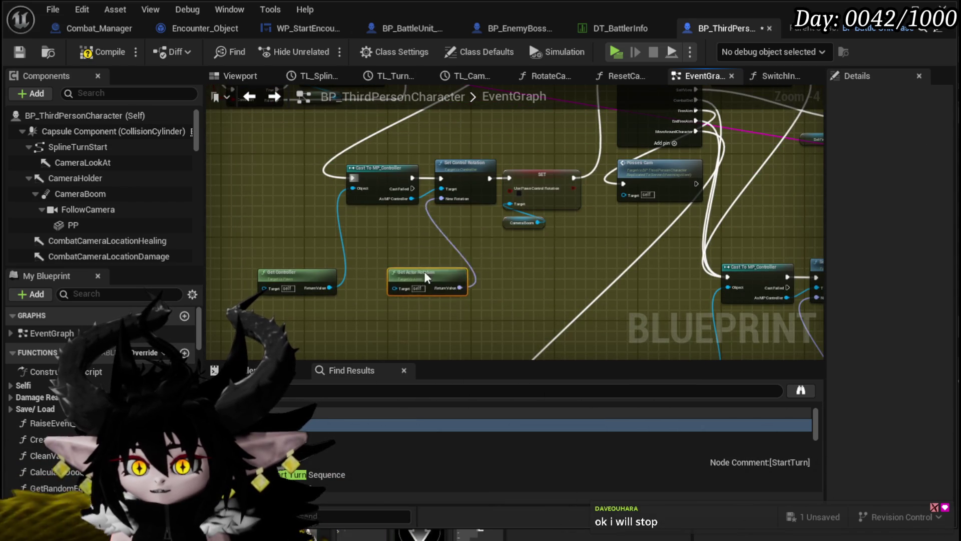
left_click_drag(322, 268, 358, 227)
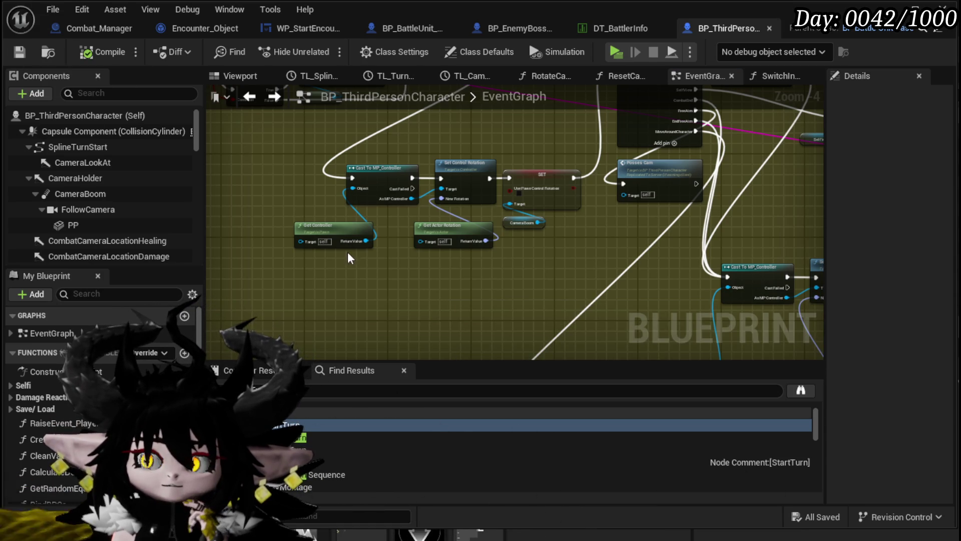
Delete the two leftover nodes from the EventGraph
scroll(468, 229, "down", 2)
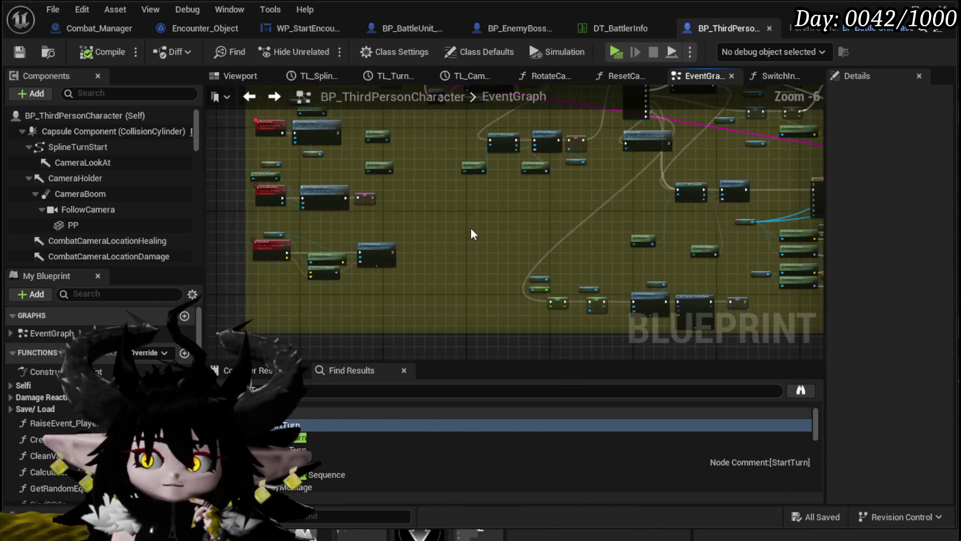
scroll(423, 262, "up", 3)
left_click_drag(266, 278, 310, 170)
key("Delete")
scroll(512, 205, "down", 2)
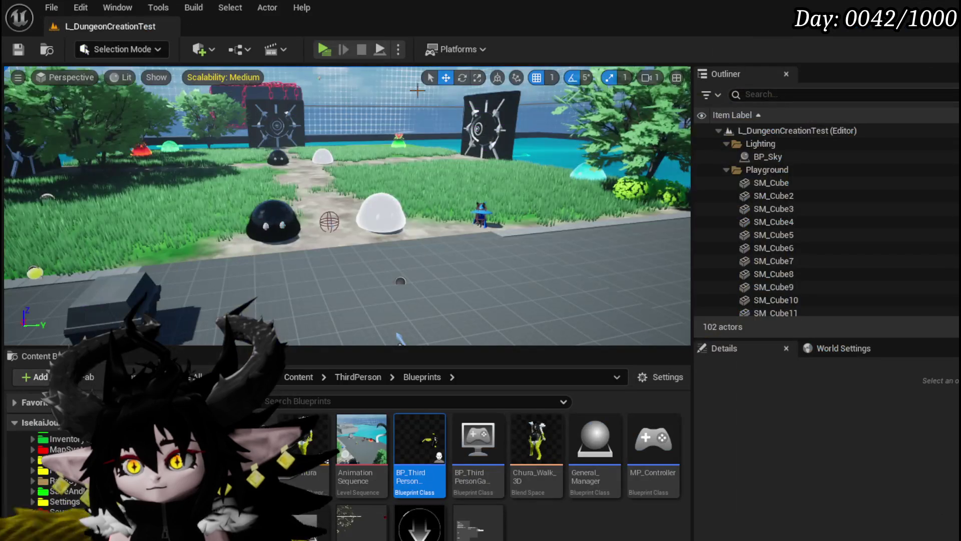
Playtest the level, run toward the slimes and cast water splash, then stop and save
left_click(326, 47)
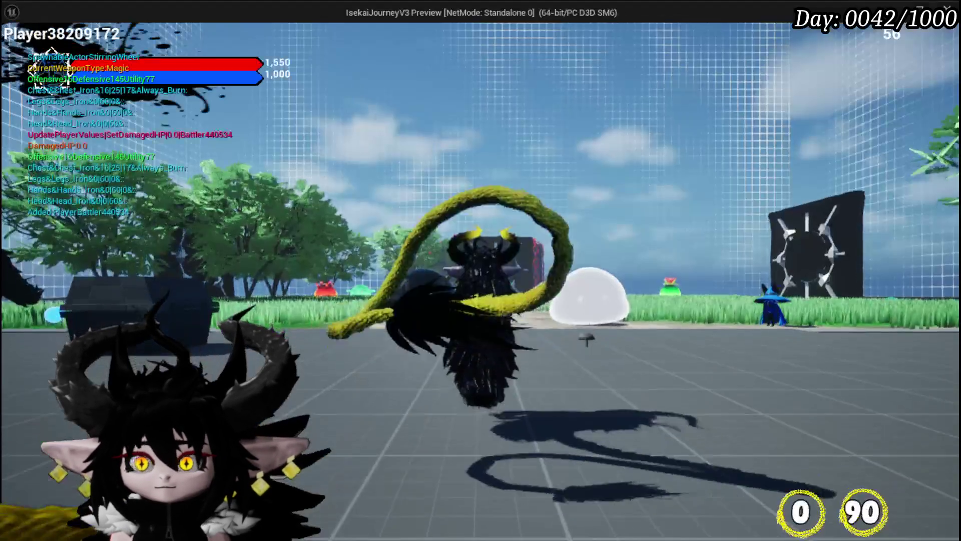
key("w")
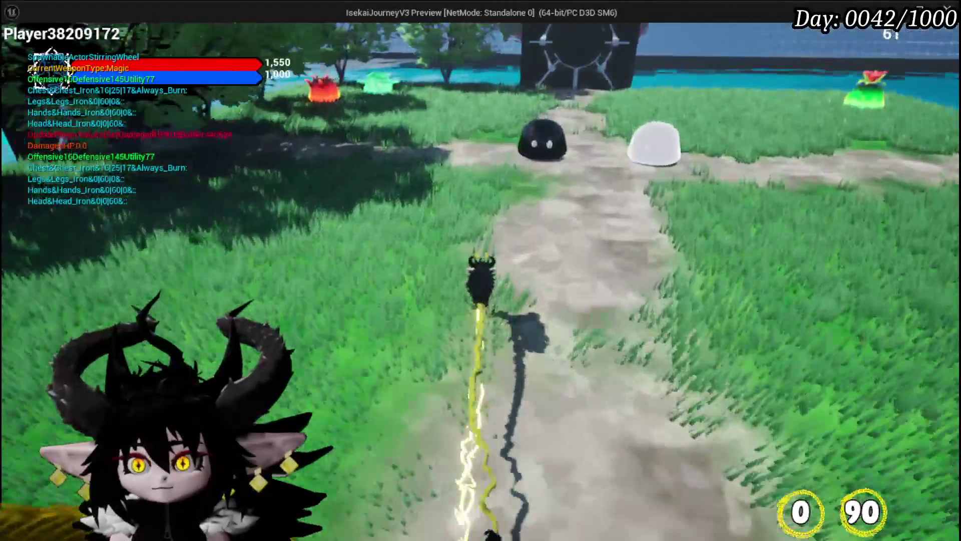
key("w")
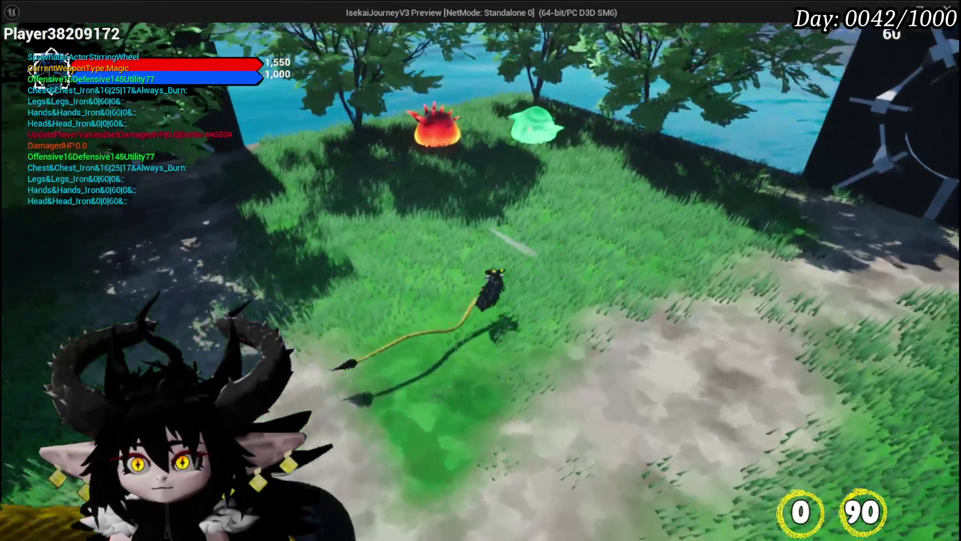
key("1")
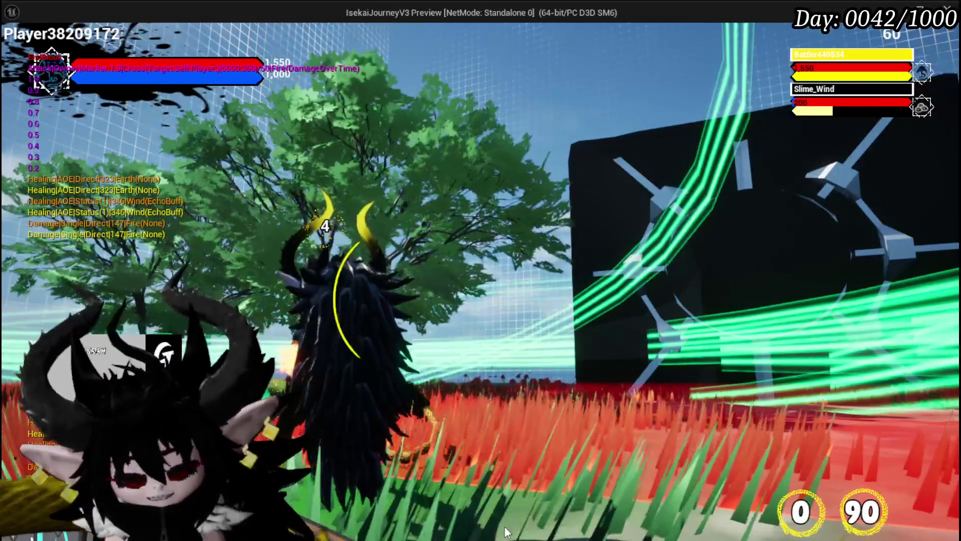
key("Escape")
left_click(15, 50)
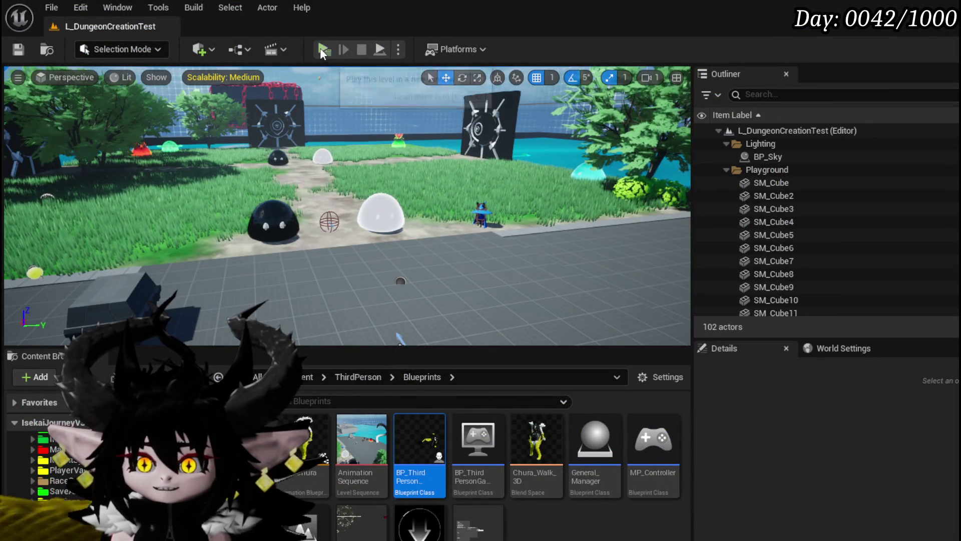
Run a PIE session crossing the arena to fight the Slime_YY boss, then end it
key("alt+p")
key("w")
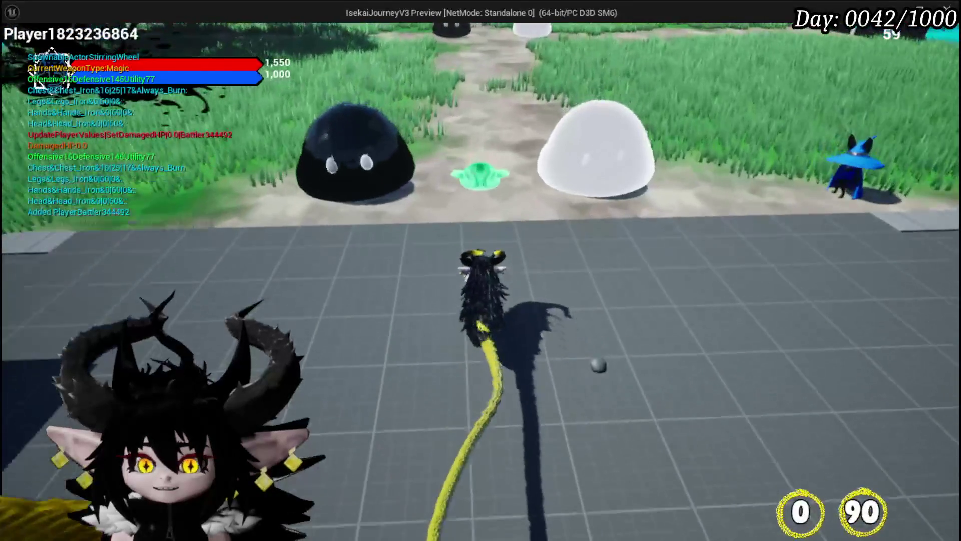
key("w")
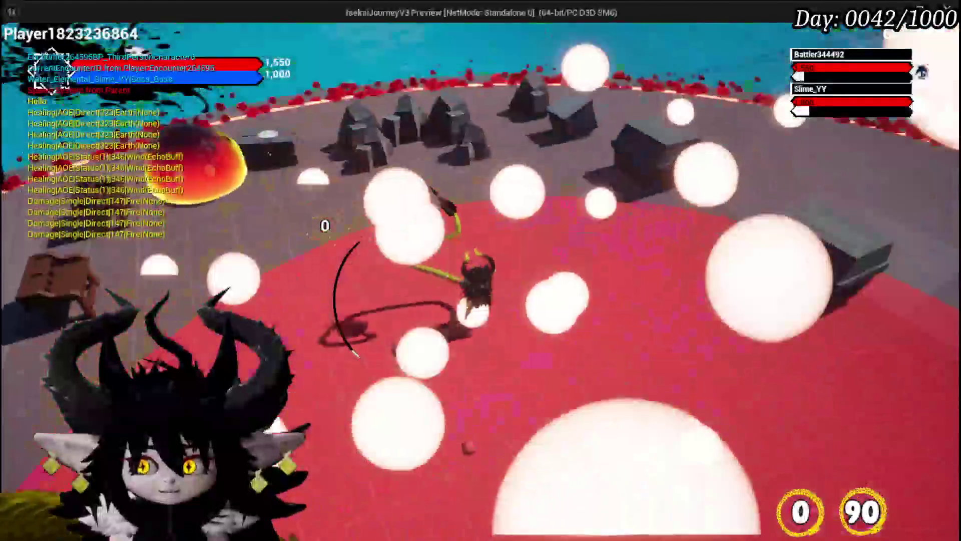
key("w")
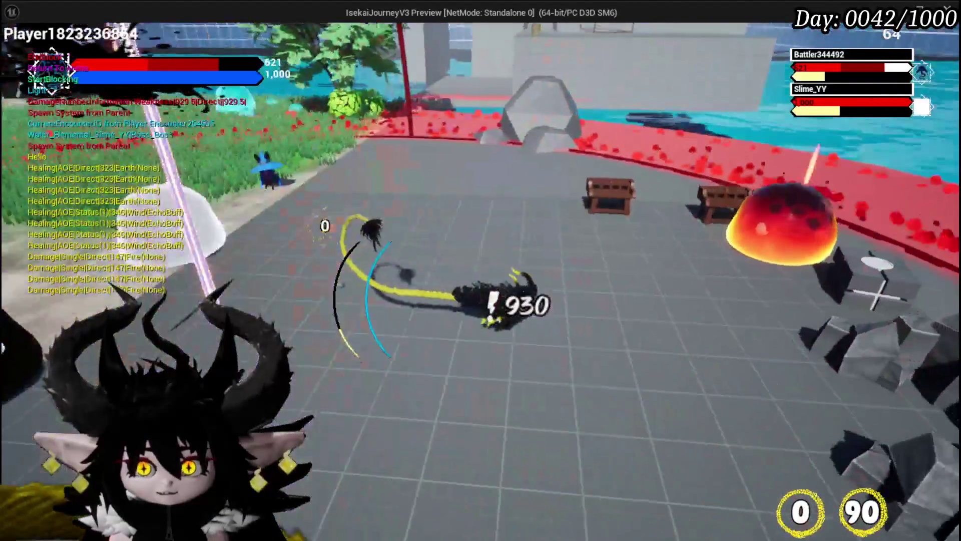
key("a")
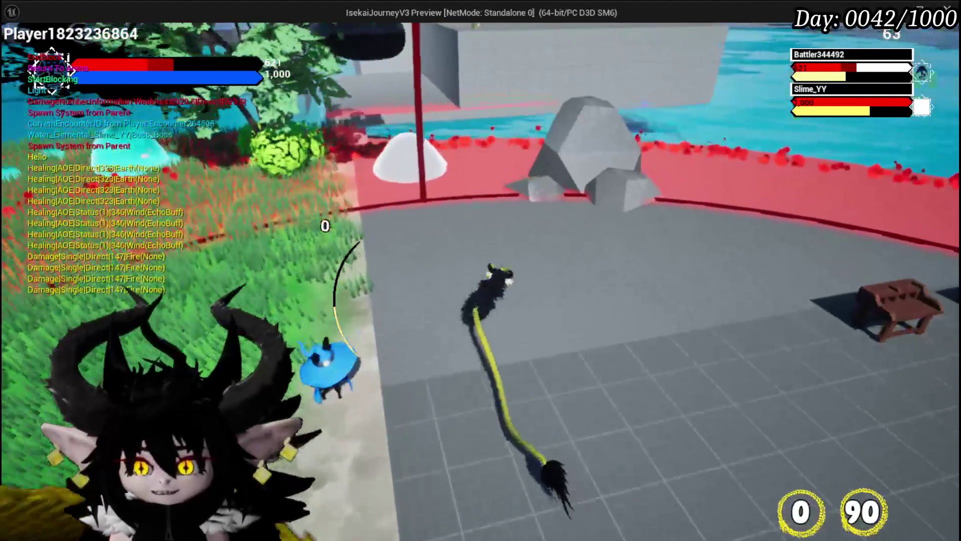
key("w")
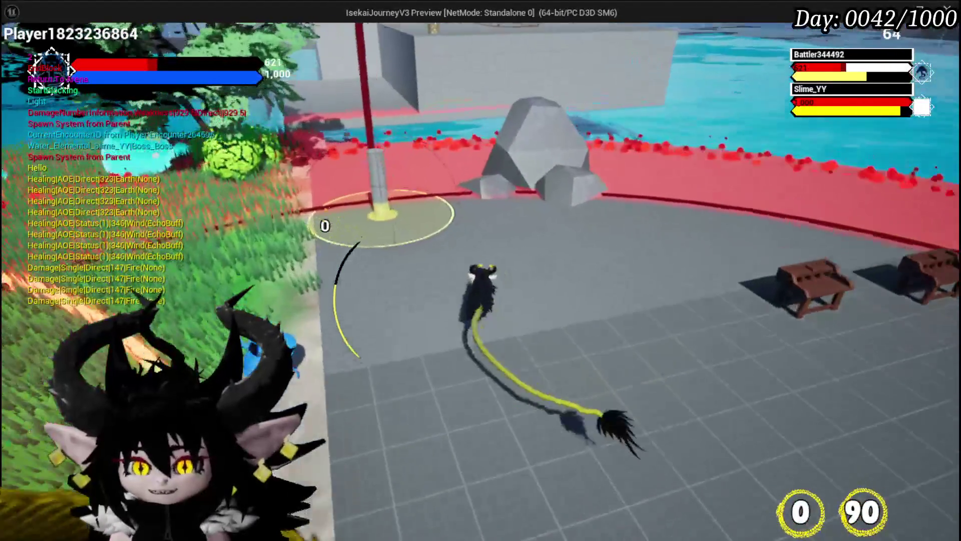
key("w")
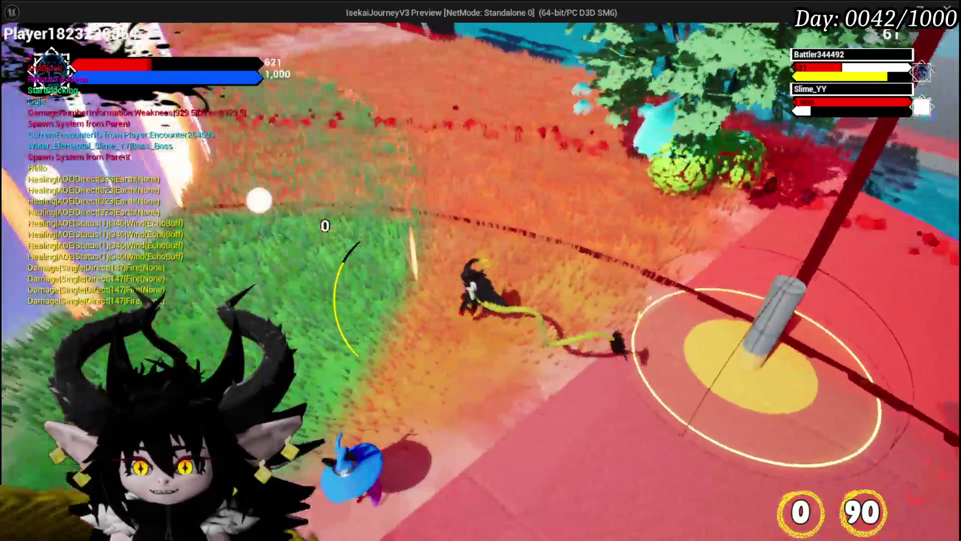
key("w")
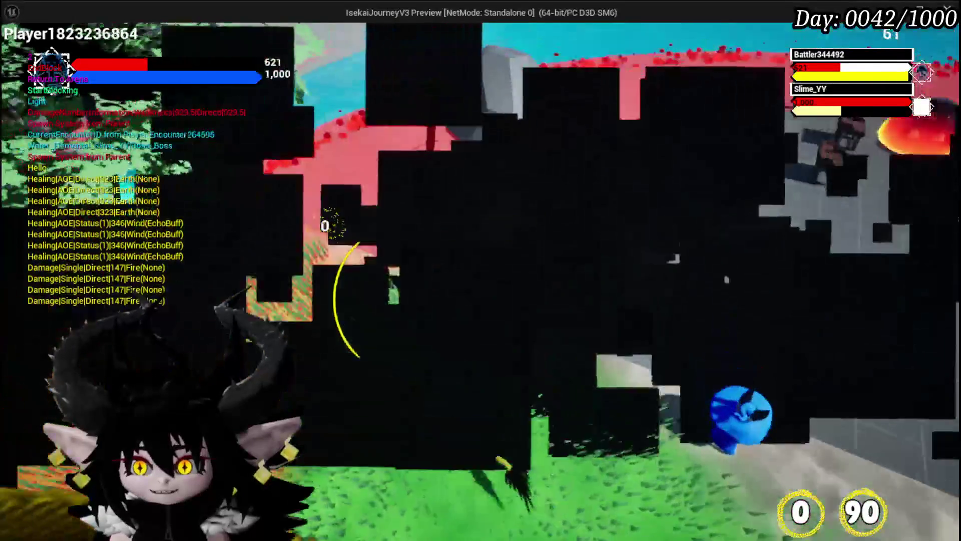
key("w")
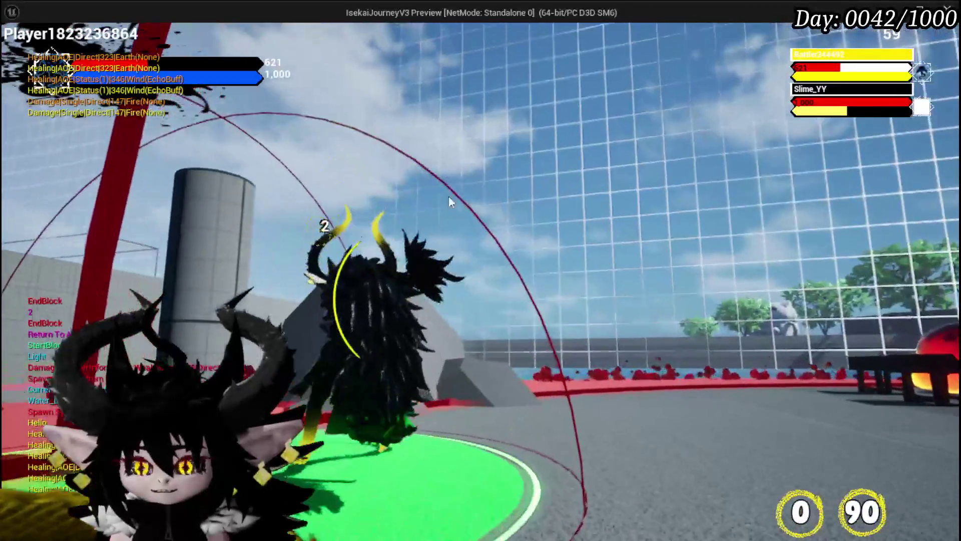
key("w")
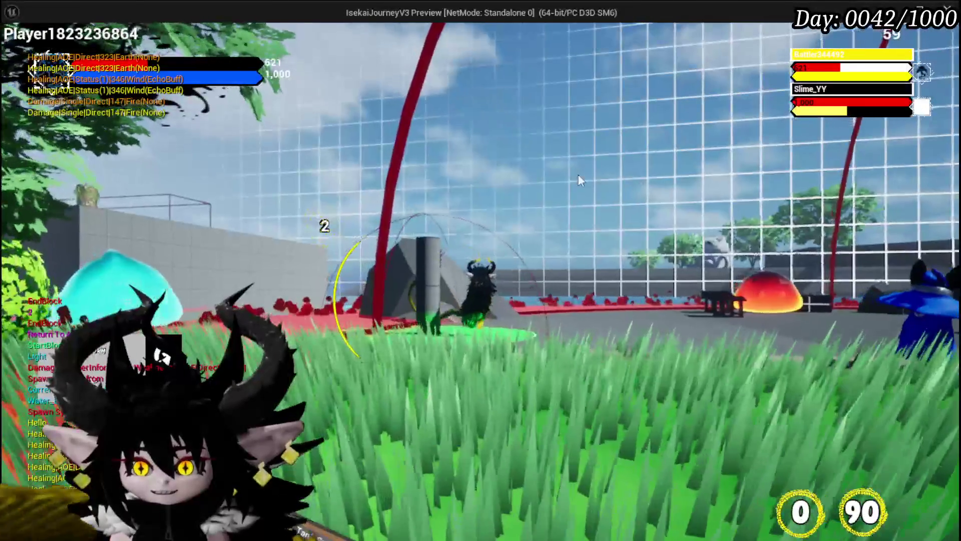
key("w")
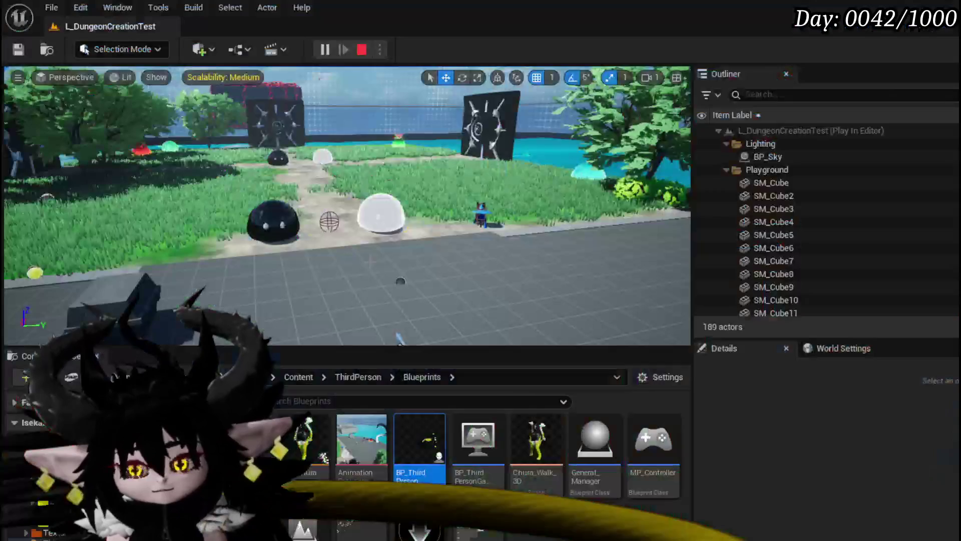
key("Escape")
Save the level and nudge Get Actor Rotation left and down beside Set Control Rotation
left_click(22, 52)
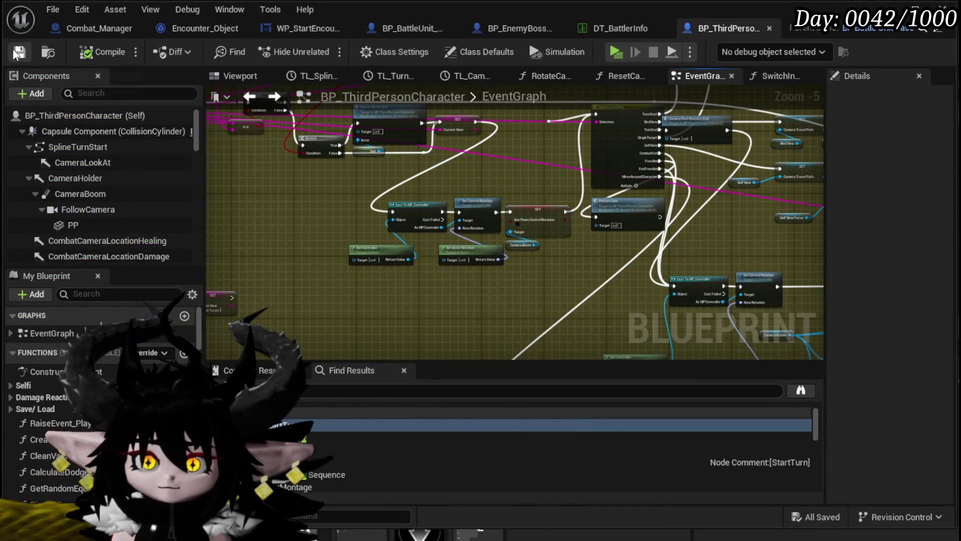
scroll(326, 267, "up", 1)
scroll(325, 267, "up", 1)
mouse_move(380, 238)
left_mouse_down()
mouse_move(515, 260)
mouse_move(593, 290)
left_mouse_up()
left_click_drag(344, 270, 433, 248)
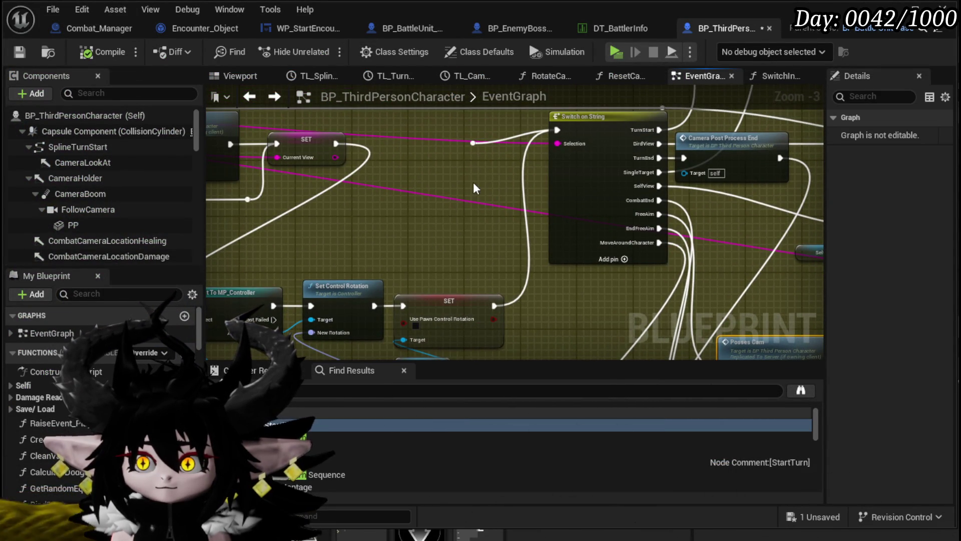
left_click_drag(476, 189, 515, 128)
mouse_move(250, 273)
left_mouse_down()
mouse_move(342, 269)
mouse_move(279, 228)
left_mouse_up()
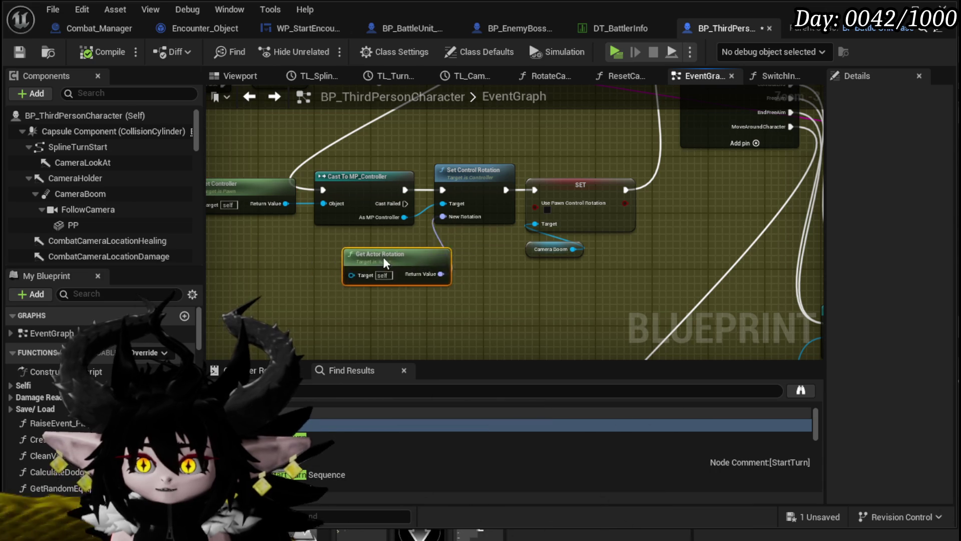
left_click_drag(407, 263, 379, 269)
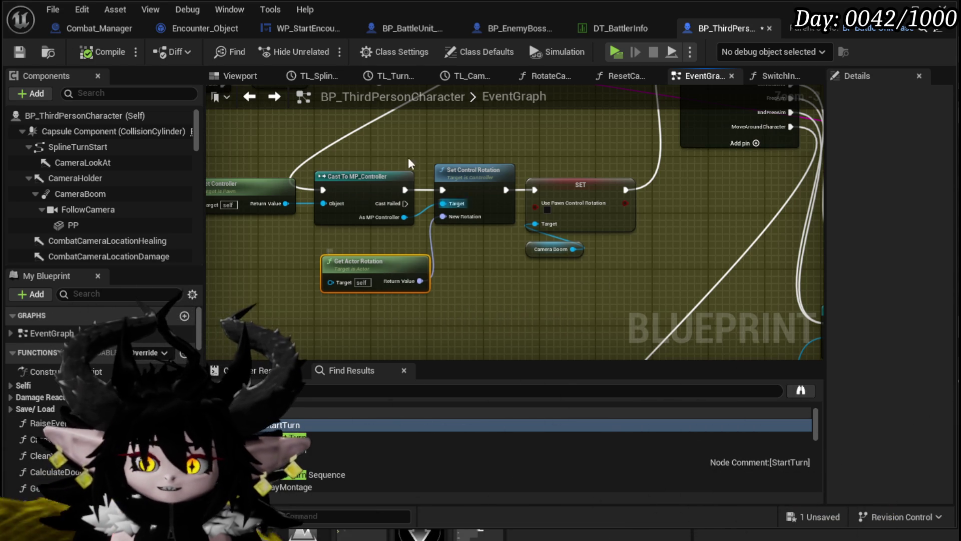
Save BP_ThirdPersonCharacter and view the whole camera node section
left_click(22, 52)
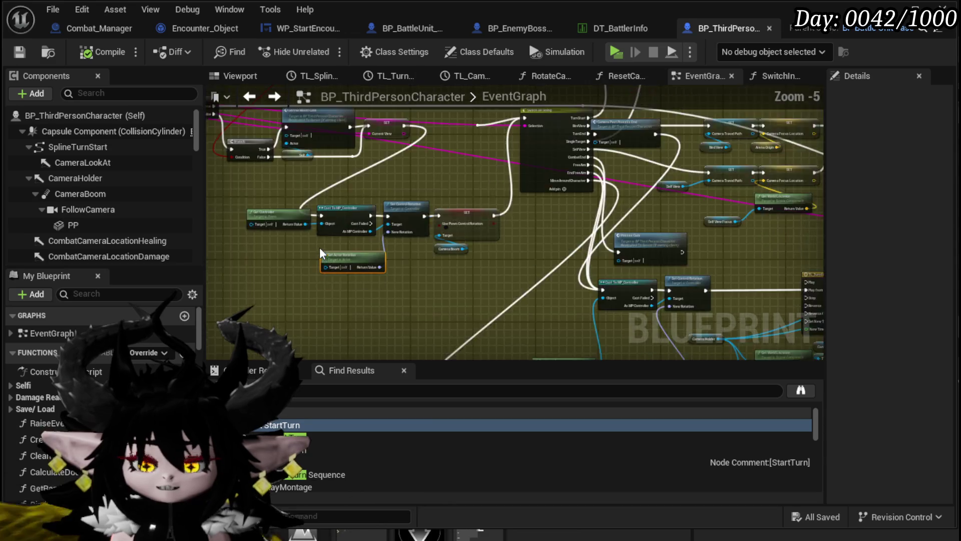
scroll(539, 350, "down", 3)
mouse_move(519, 240)
left_mouse_down()
mouse_move(489, 185)
mouse_move(474, 180)
left_mouse_up()
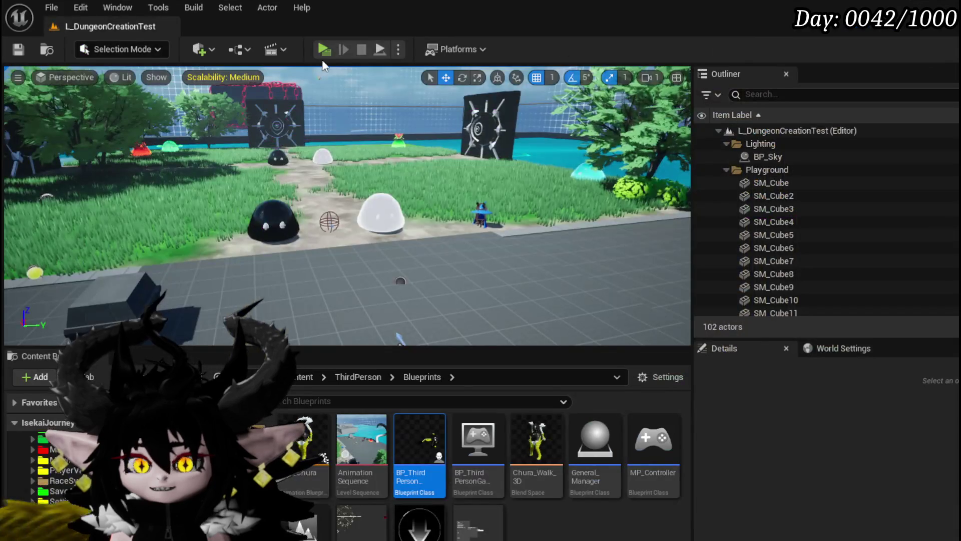
Start another playtest, walk toward the slimes and accept the battle prompt to begin fighting
left_click(324, 49)
key("w")
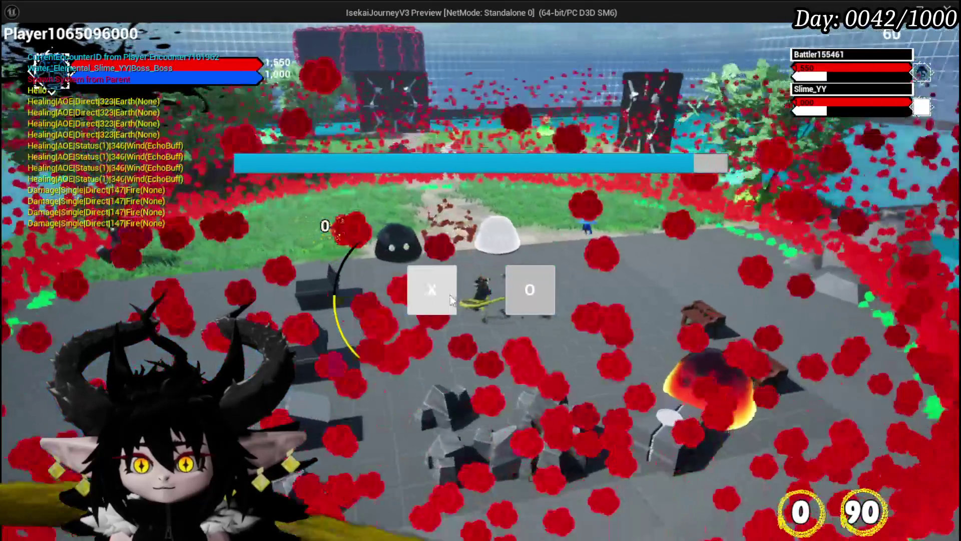
left_click(451, 299)
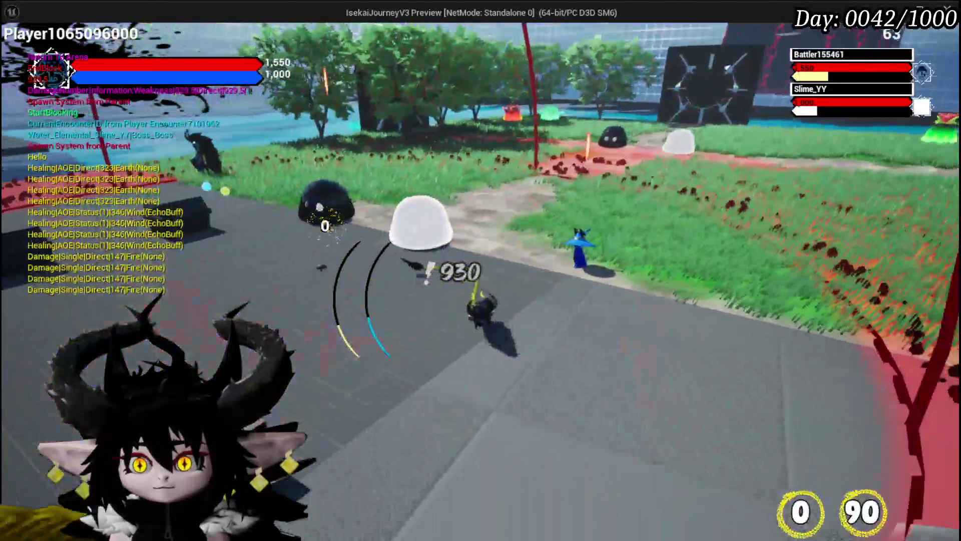
Run the character across the arena to the grey pillar, look around it, then stop the playtest
key("w")
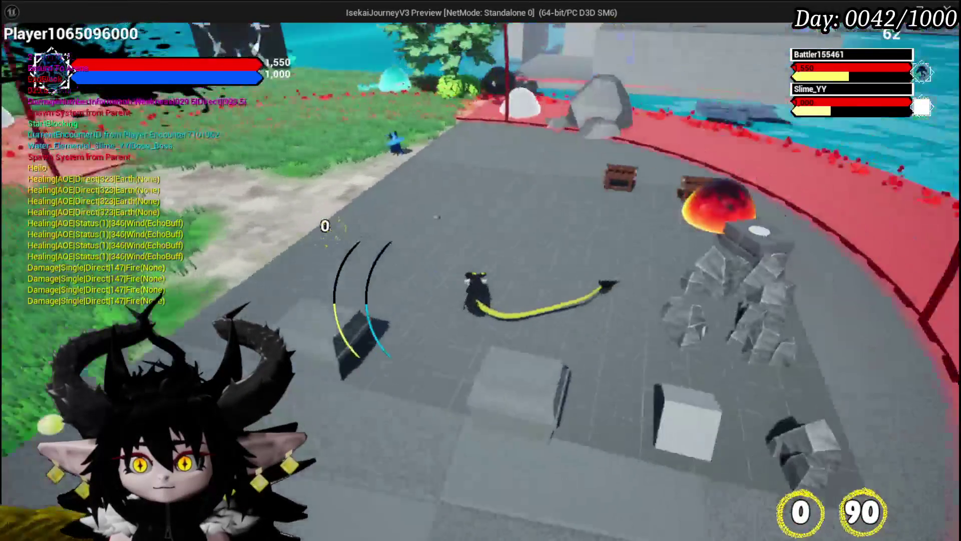
key("w")
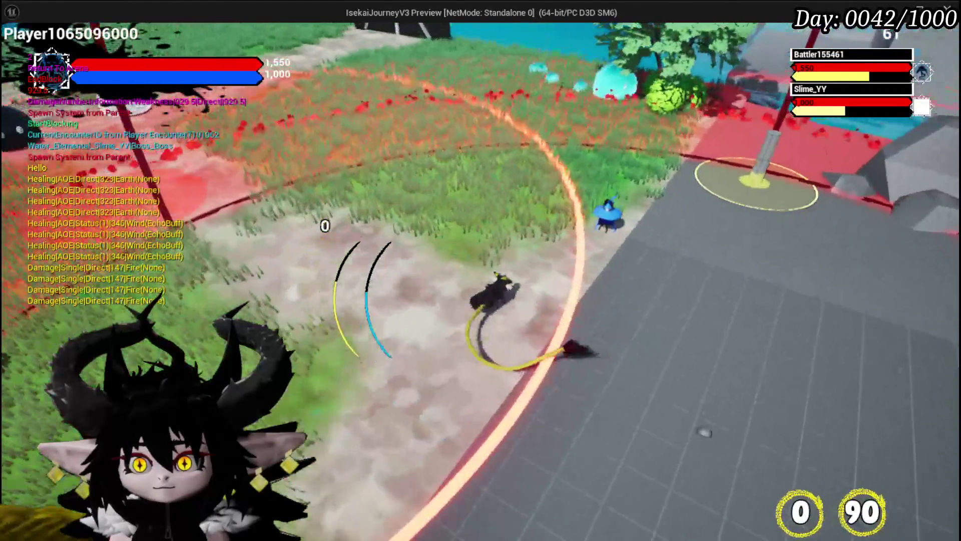
key("w")
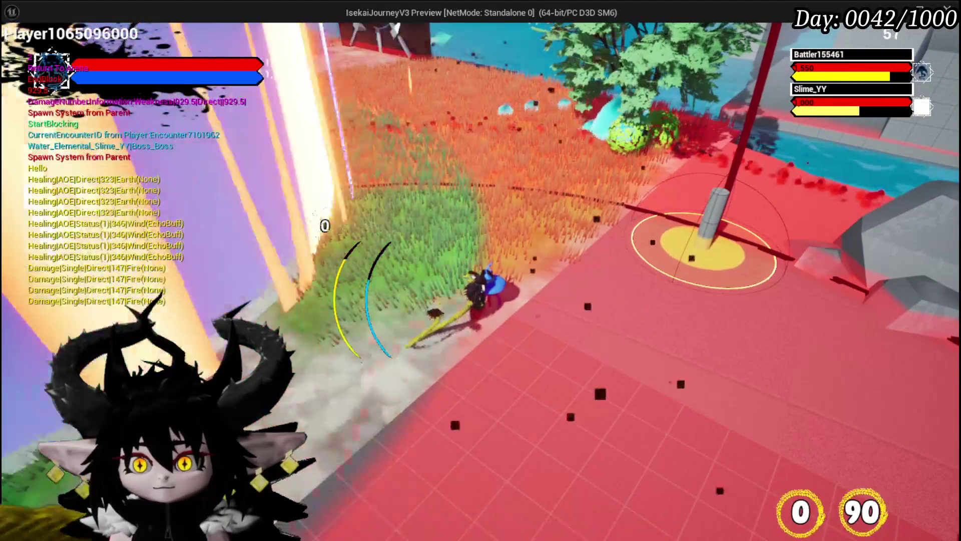
key("w")
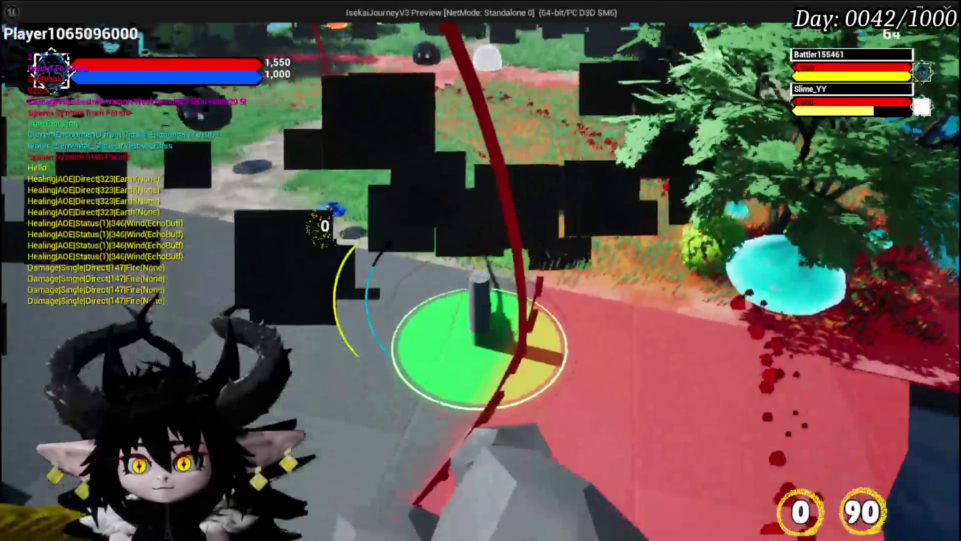
key("w")
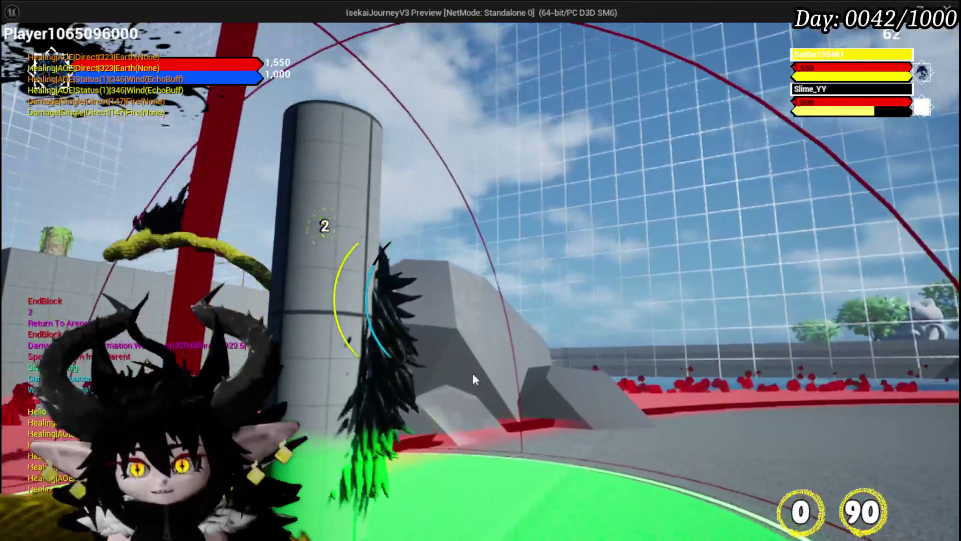
key("w")
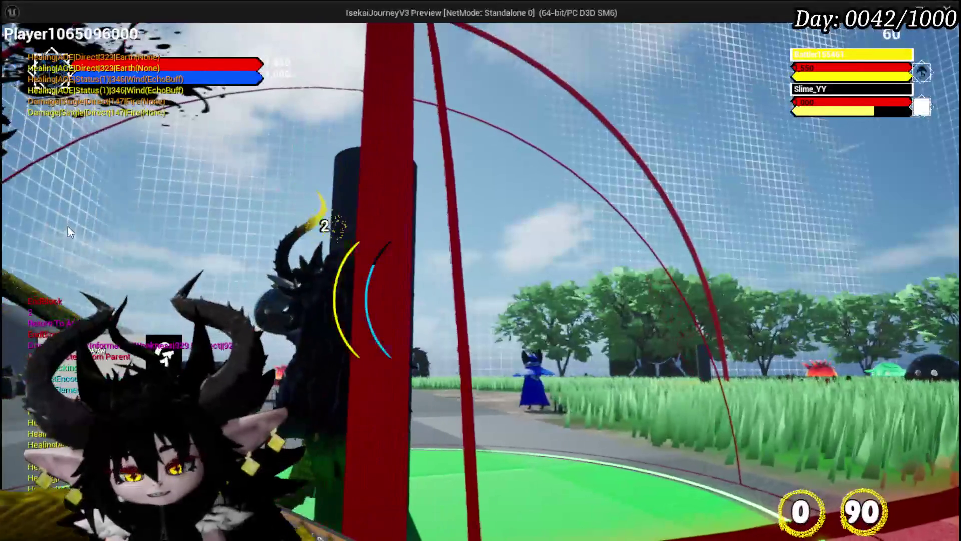
key("w")
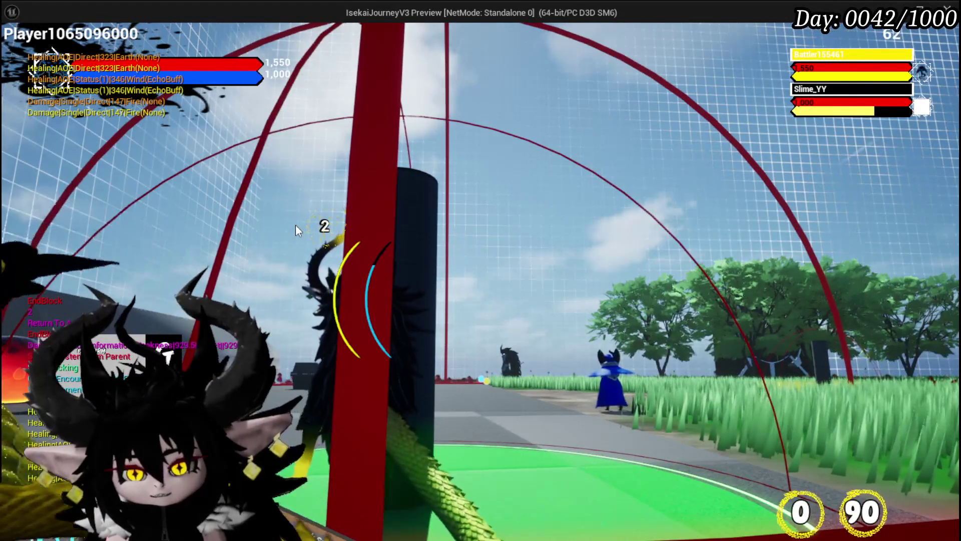
key("Escape")
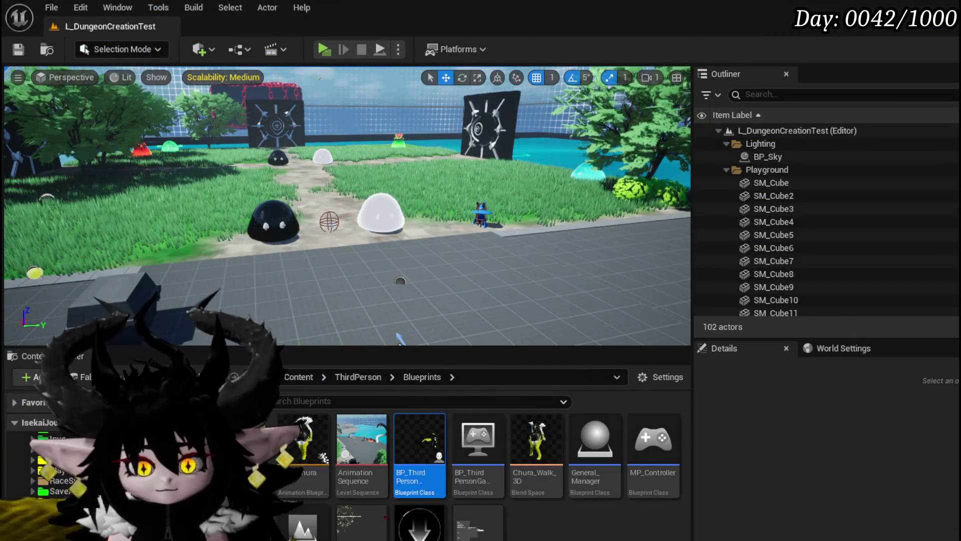
In the character EventGraph, add a Follow Camera getter and a Get World Rotation node from it
key("alt+Tab")
mouse_move(86, 213)
left_mouse_down()
mouse_move(320, 396)
mouse_move(371, 286)
mouse_move(404, 300)
left_mouse_up()
scroll(389, 296, "up", 3)
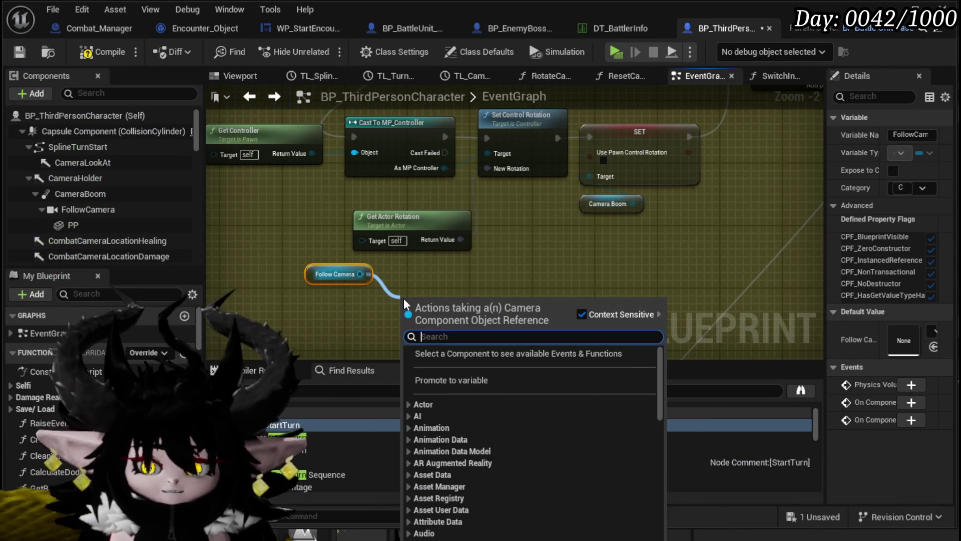
type("rotation")
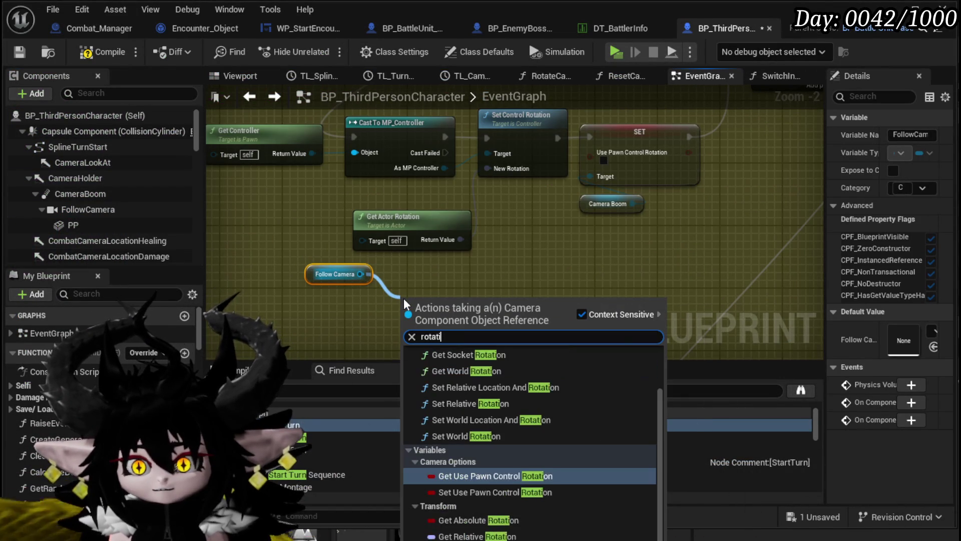
left_click(497, 372)
Tidy the new nodes, compile and save BP_ThirdPersonCharacter, and return to the level
left_click_drag(422, 281, 422, 273)
left_click_drag(334, 274, 310, 266)
left_click(397, 278)
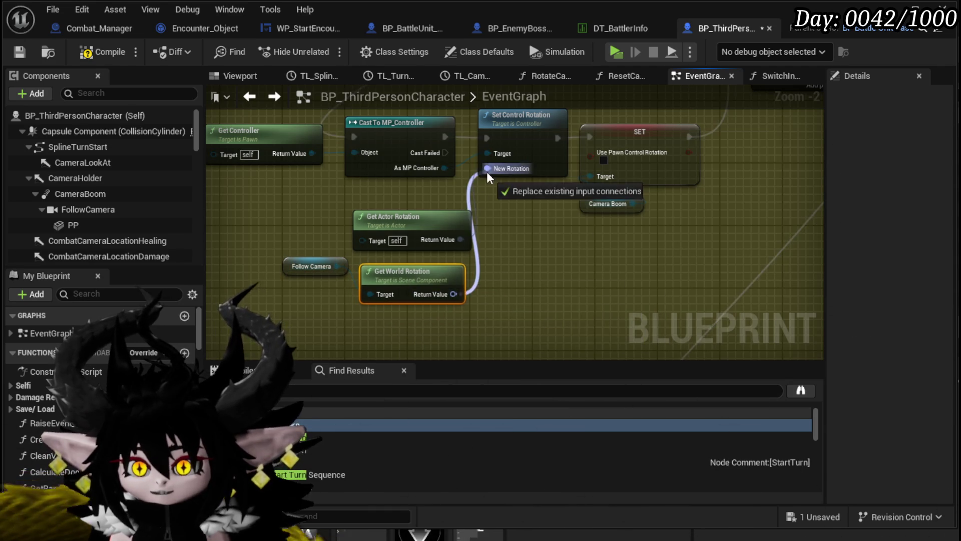
left_click(18, 53)
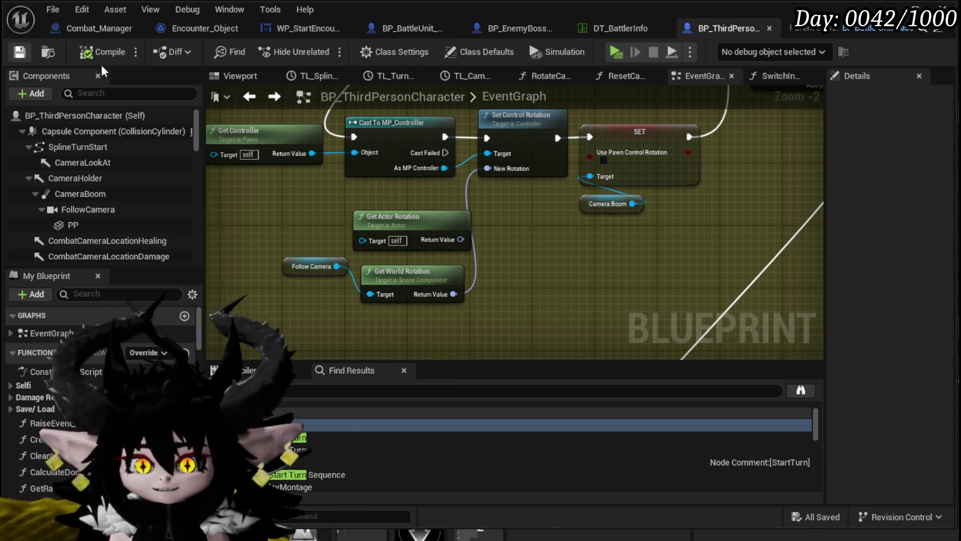
left_click(899, 10)
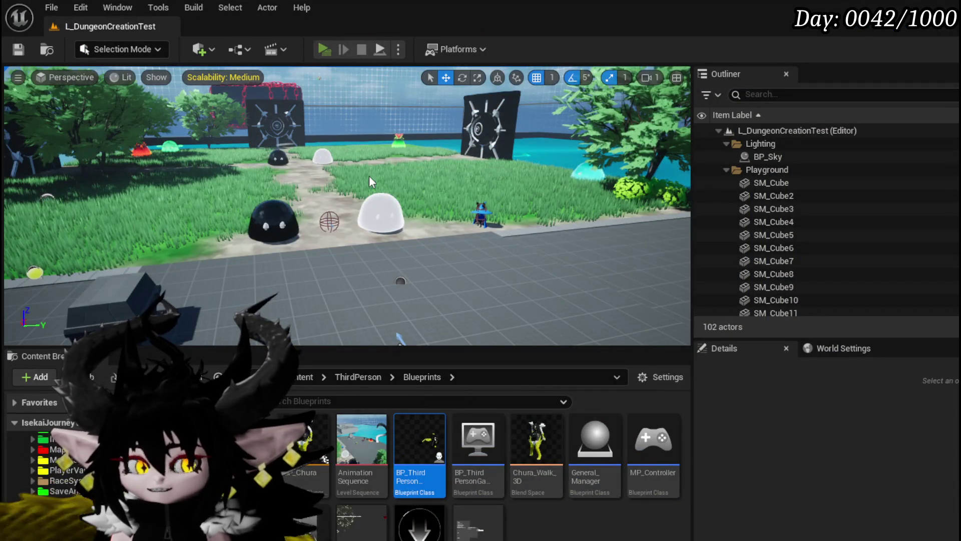
Playtest the level with Alt+P, then save the map
key("alt+p")
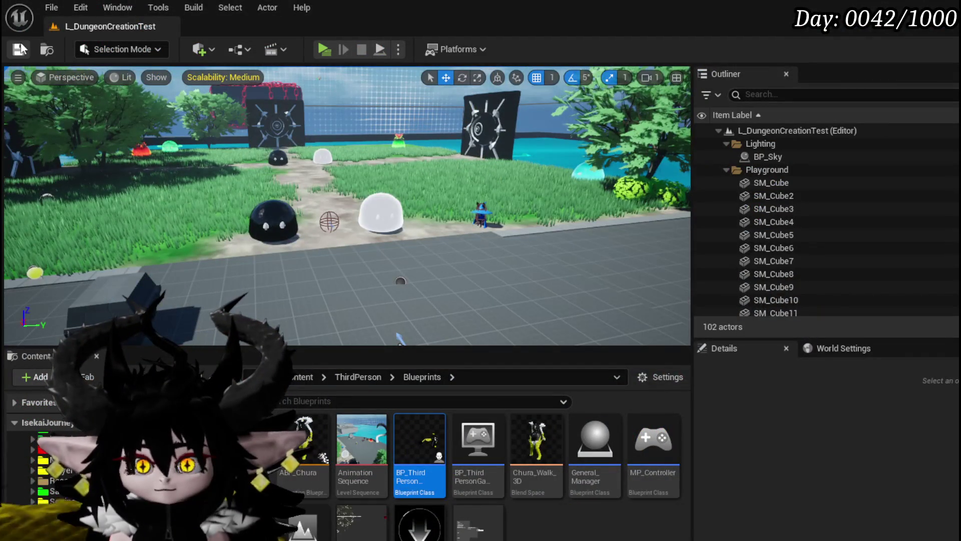
left_click(20, 48)
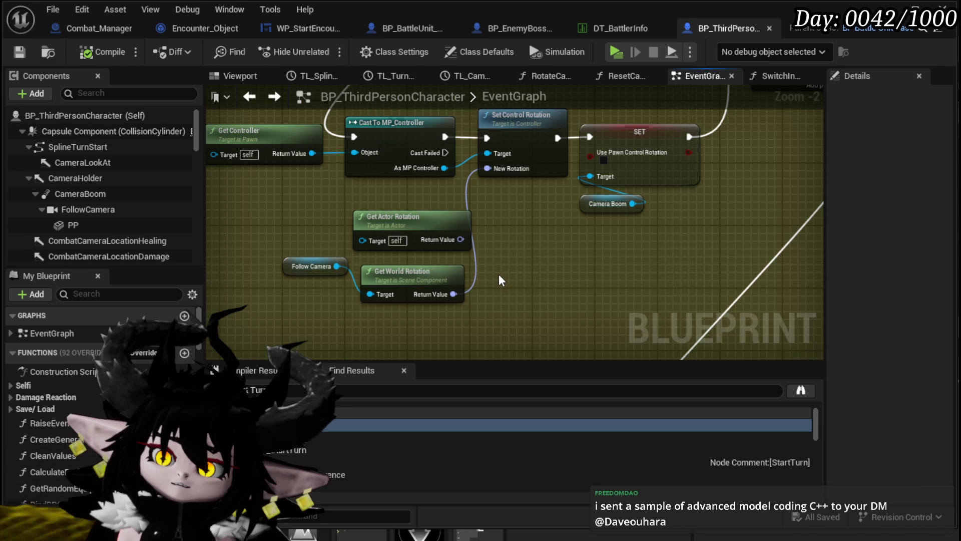
Rearrange the Follow Camera, Get World Rotation and Get Actor Rotation nodes near Set Control Rotation
left_click_drag(296, 268, 335, 307)
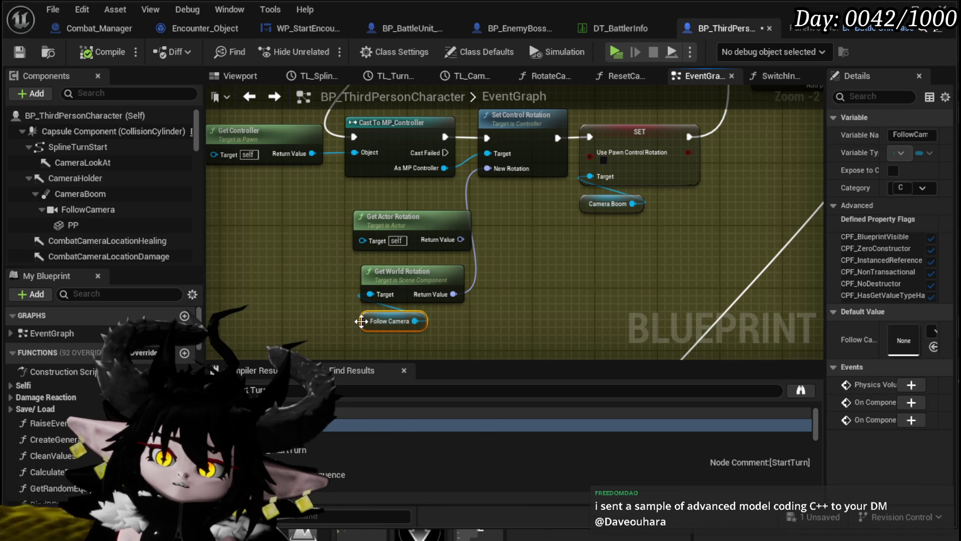
left_click_drag(383, 221, 359, 202)
mouse_move(402, 280)
left_mouse_down()
mouse_move(377, 248)
mouse_move(386, 264)
left_mouse_up()
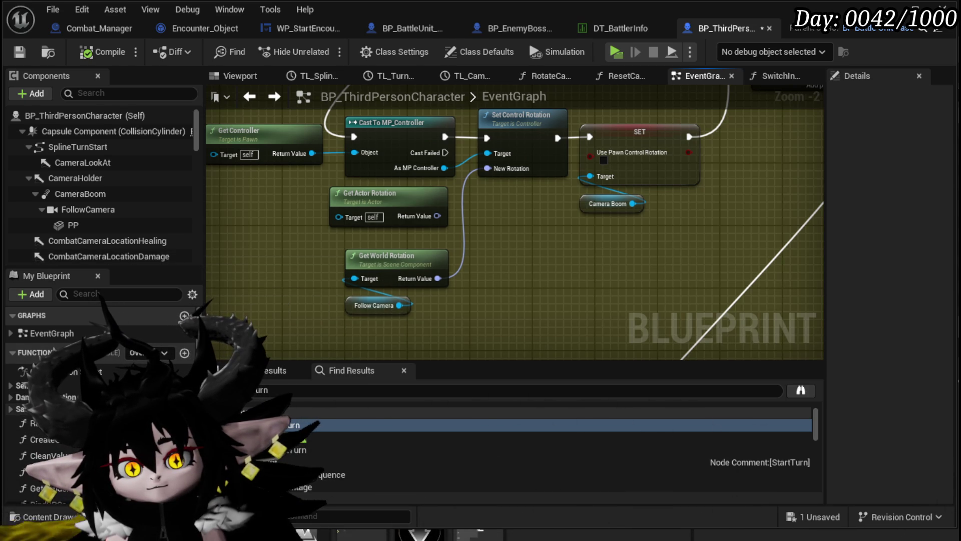
left_click_drag(335, 326, 566, 281)
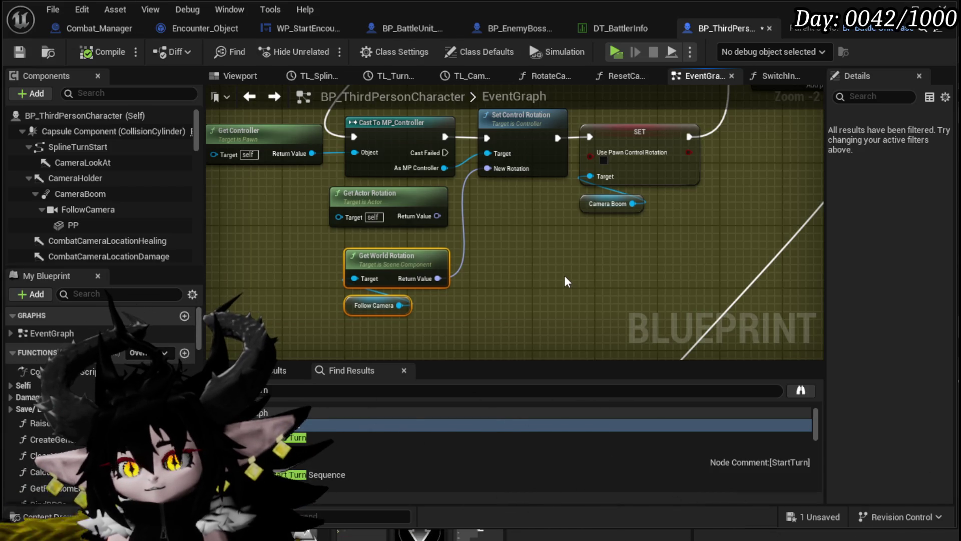
scroll(373, 340, "down", 3)
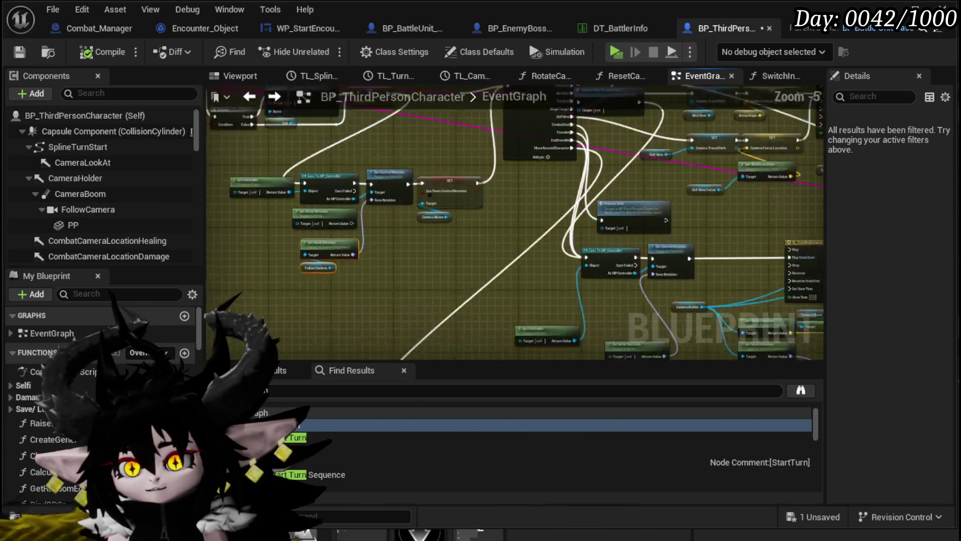
mouse_move(373, 339)
left_mouse_down()
mouse_move(452, 328)
mouse_move(584, 332)
mouse_move(500, 300)
mouse_move(357, 320)
mouse_move(366, 332)
mouse_move(401, 328)
mouse_move(444, 211)
left_mouse_up()
scroll(444, 210, "up", 4)
scroll(389, 292, "down", 2)
mouse_move(389, 291)
left_mouse_down()
mouse_move(626, 322)
mouse_move(318, 143)
mouse_move(460, 217)
left_mouse_up()
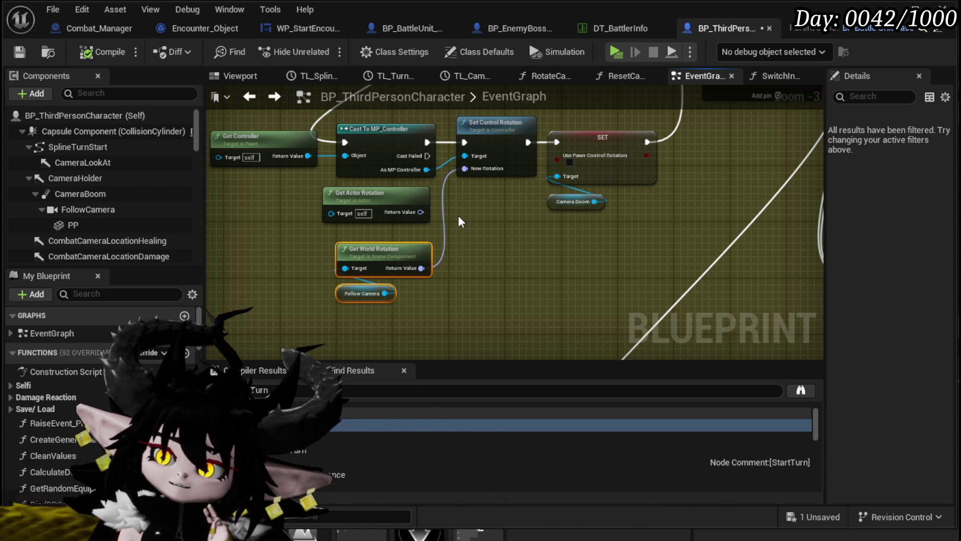
Connect Get Actor Rotation's Return Value to New Rotation, then compile and save the Blueprint
left_click_drag(420, 212, 464, 172)
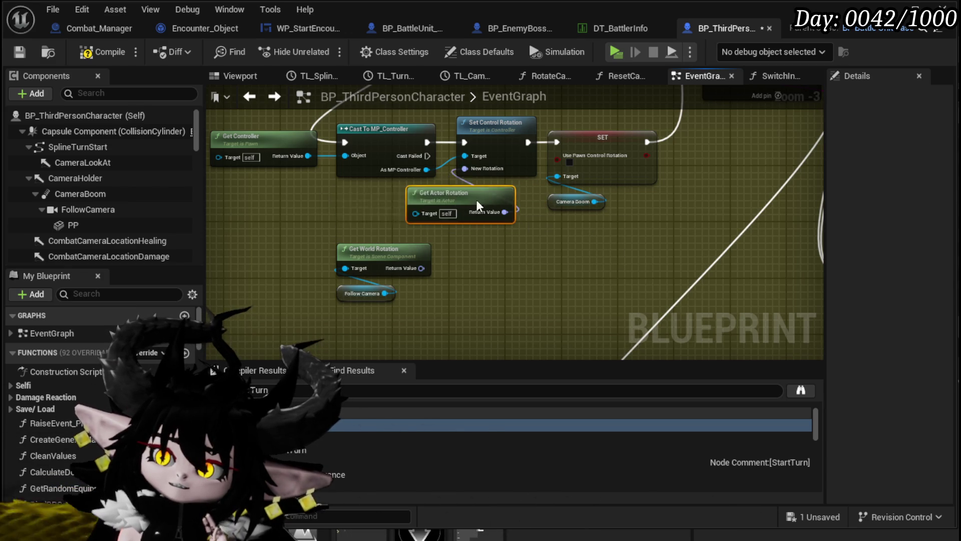
left_click_drag(484, 206, 385, 212)
left_click(116, 54)
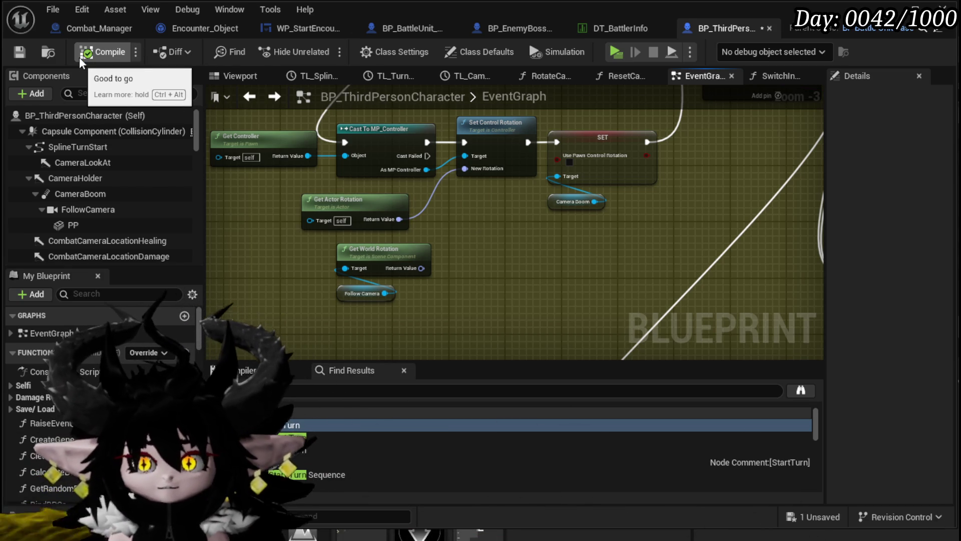
key("ctrl+s")
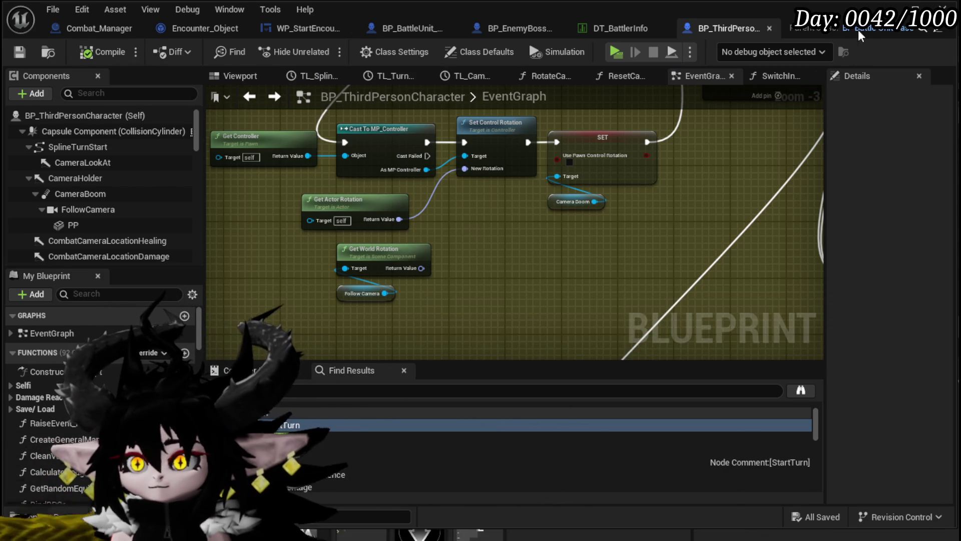
Fight the boss tower in the level preview using the water splash attack, then end the playtest
key("alt+Tab")
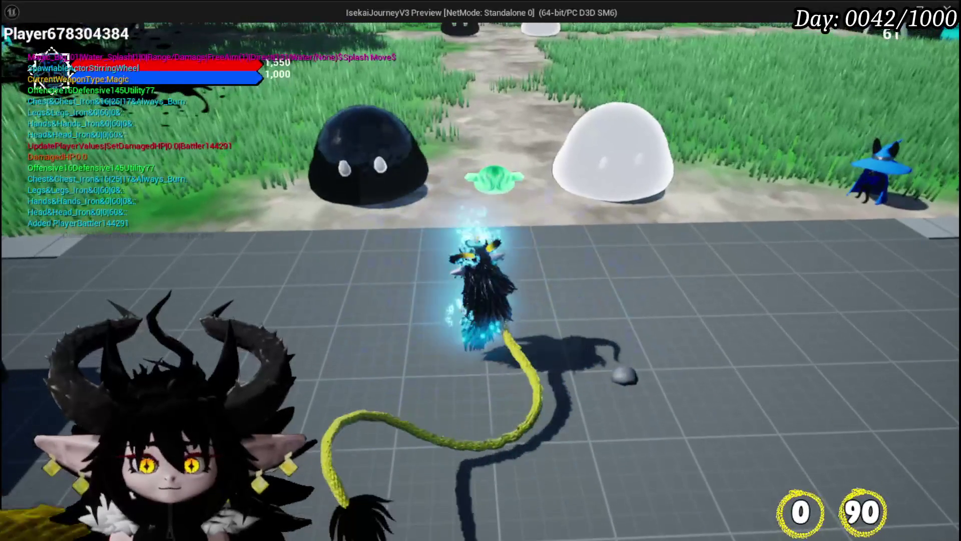
key("1")
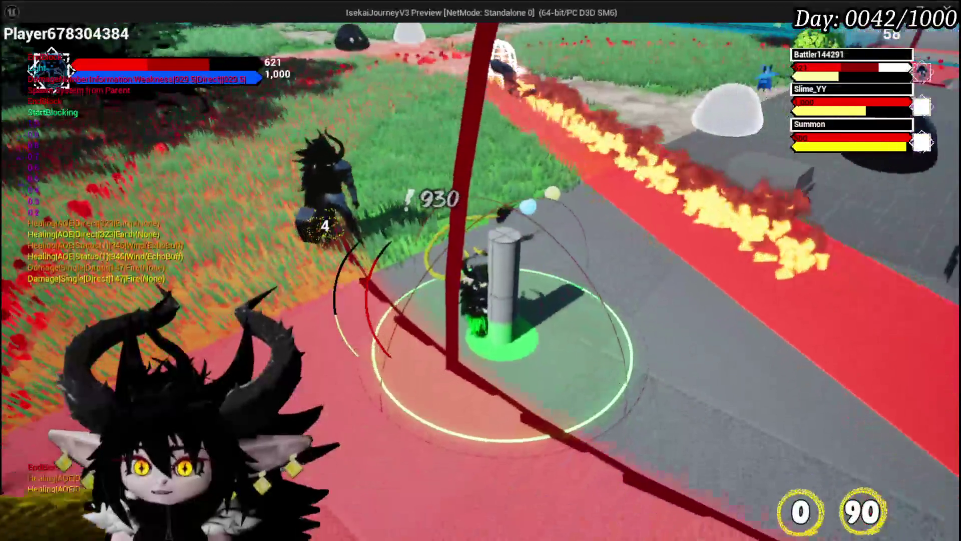
key("Escape")
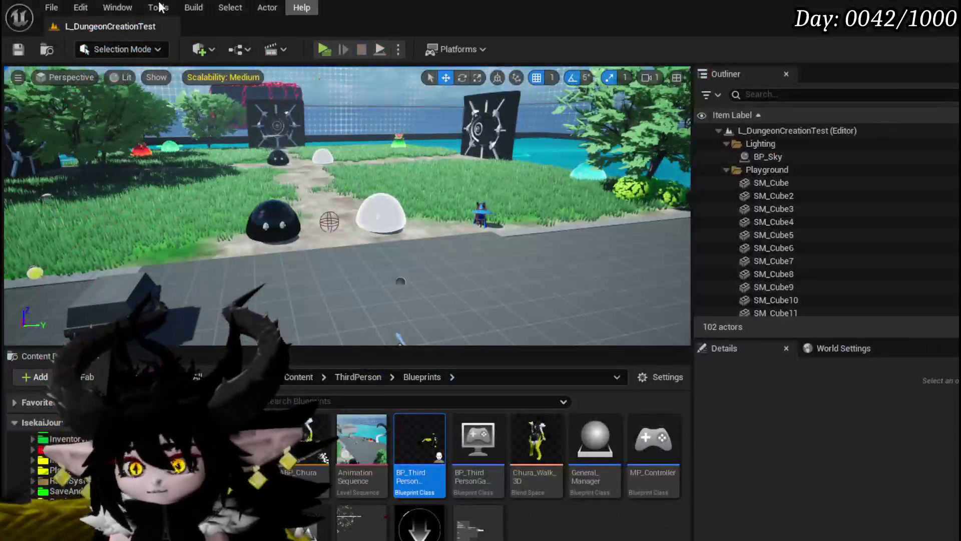
key("ctrl+s")
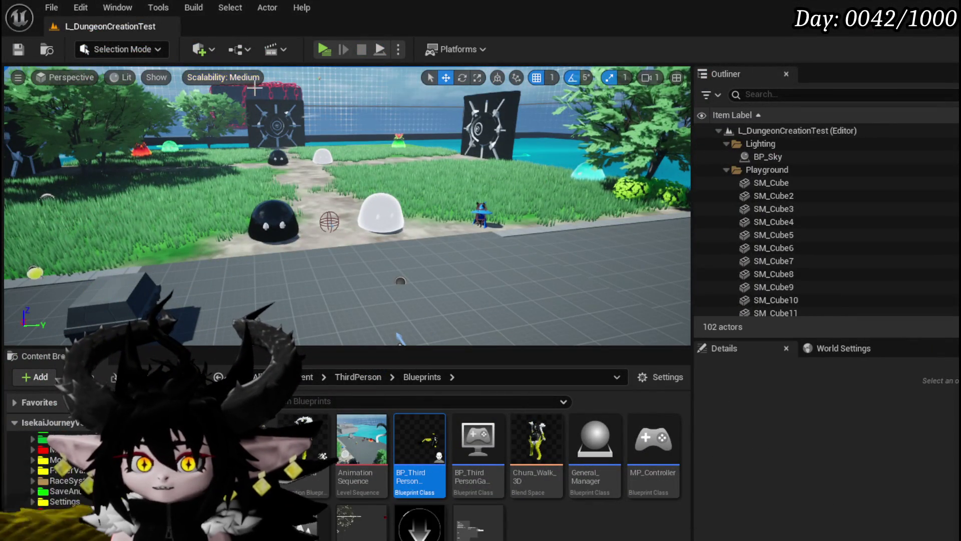
left_click(24, 53)
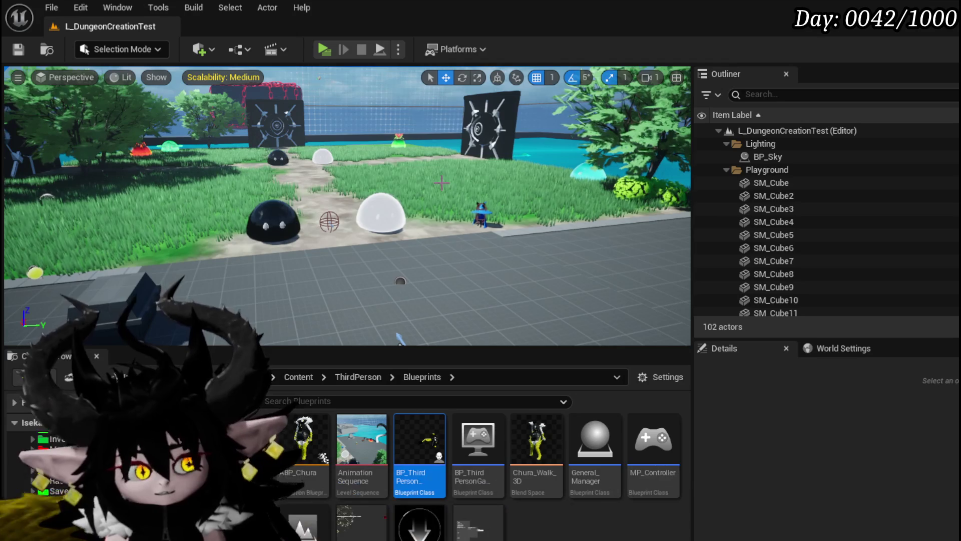
left_click(18, 49)
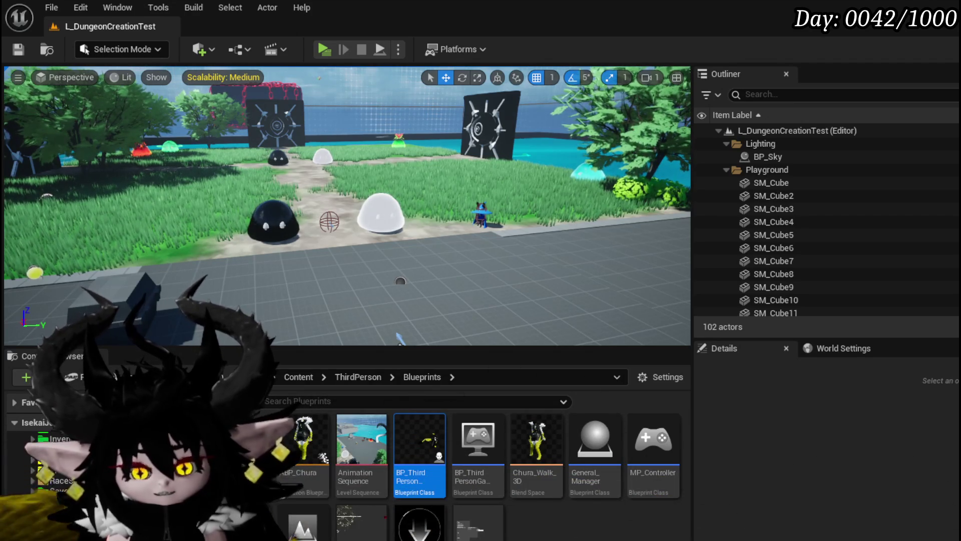
left_click(401, 338)
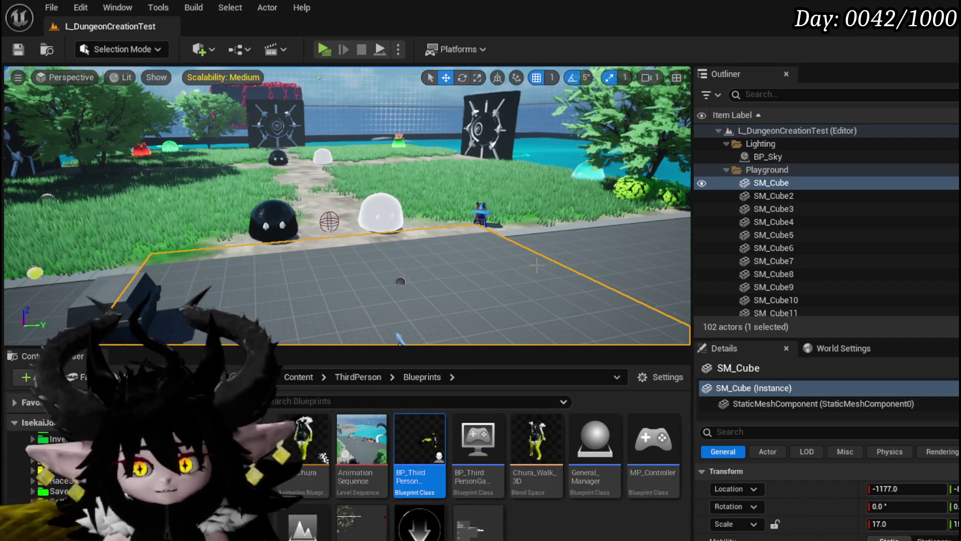
key("ctrl+s")
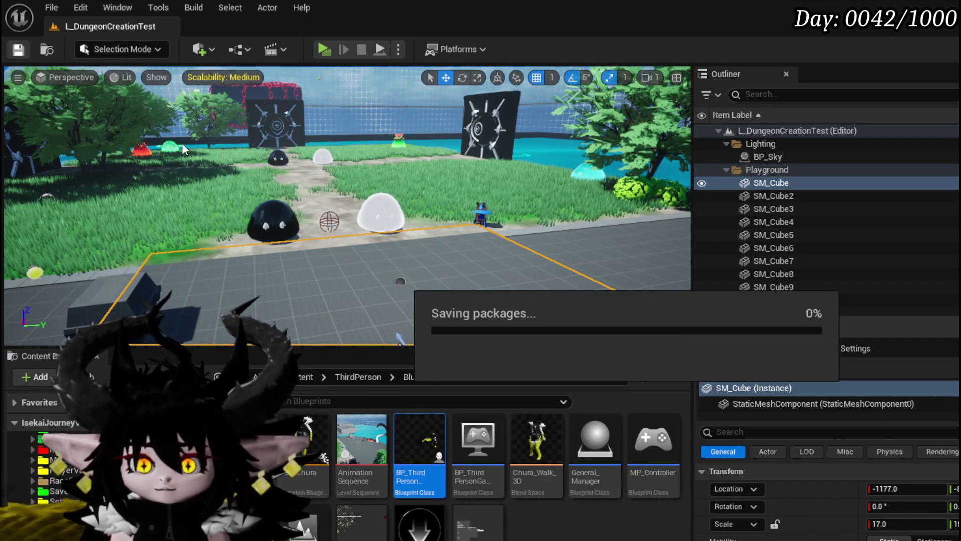
left_click_drag(401, 339, 345, 320)
left_click_drag(491, 296, 491, 304)
left_click(16, 50)
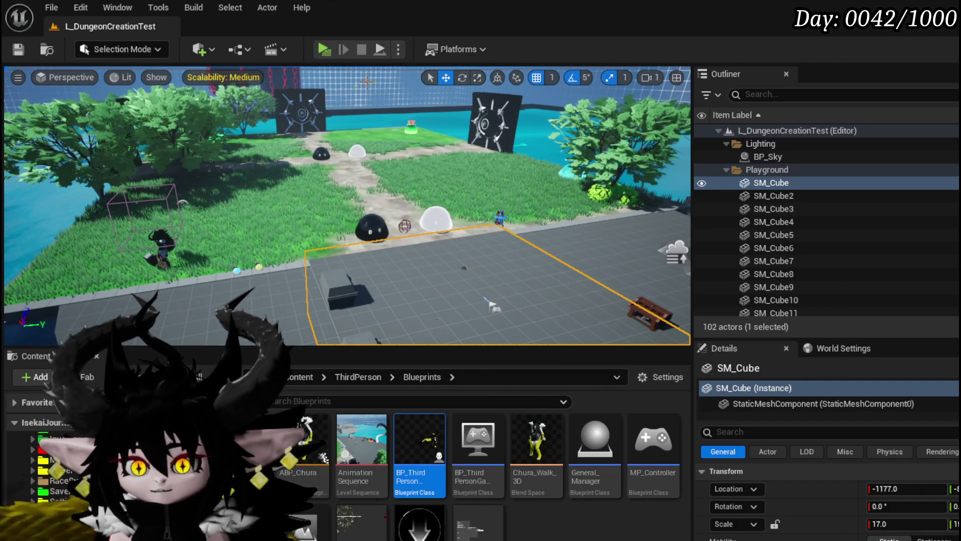
left_click_drag(491, 304, 521, 296)
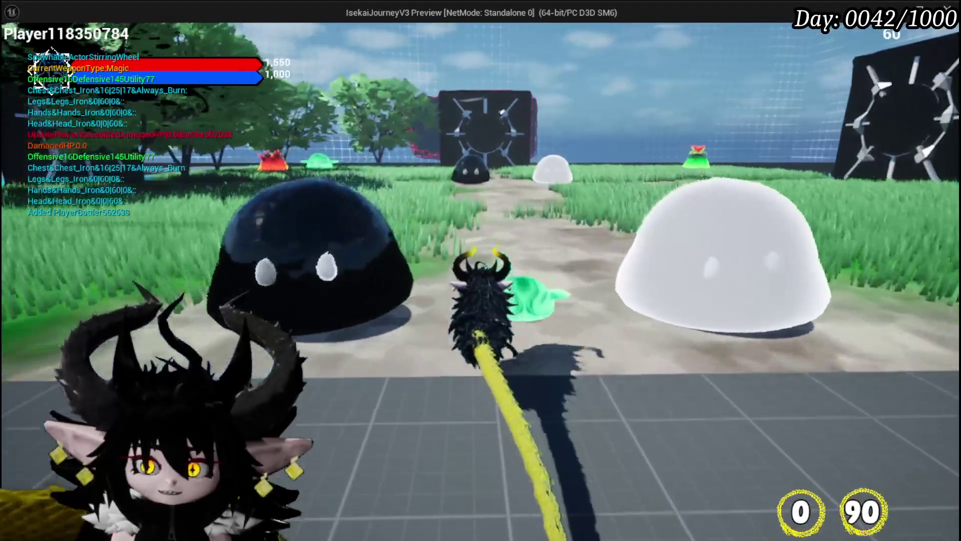
key("w")
key("w")
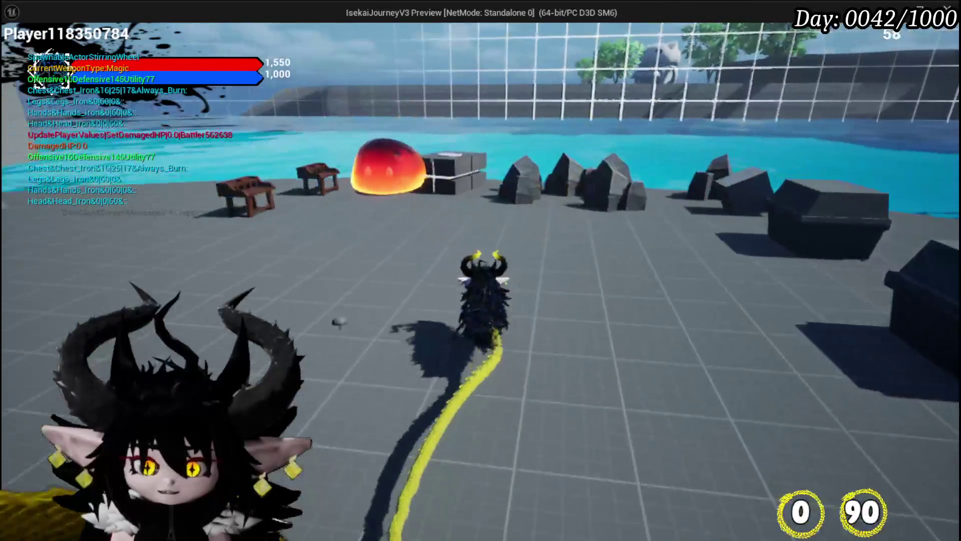
key("w")
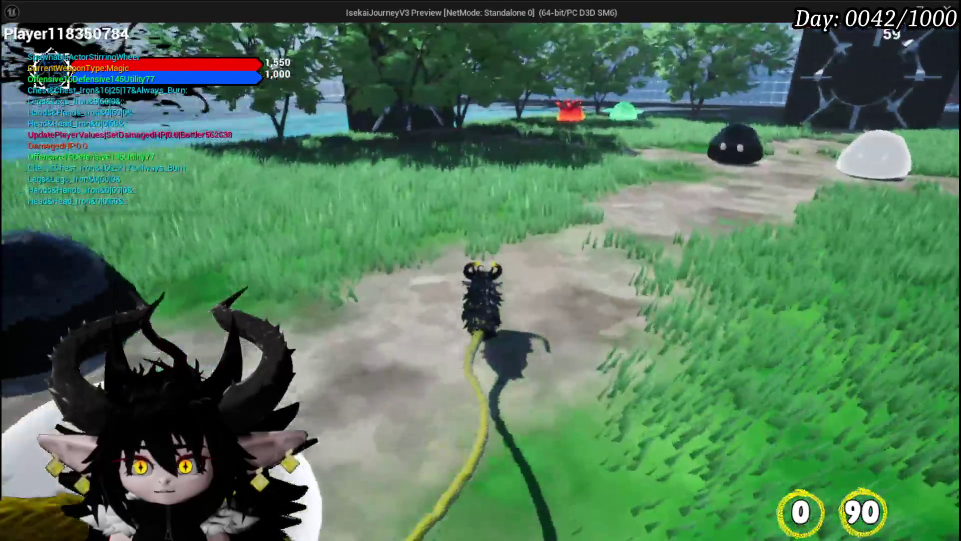
key("w")
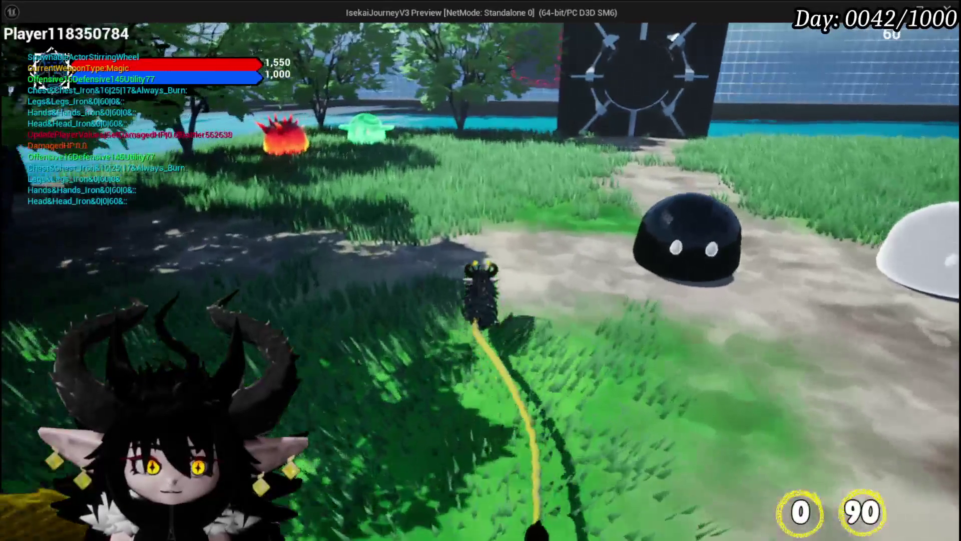
key("w")
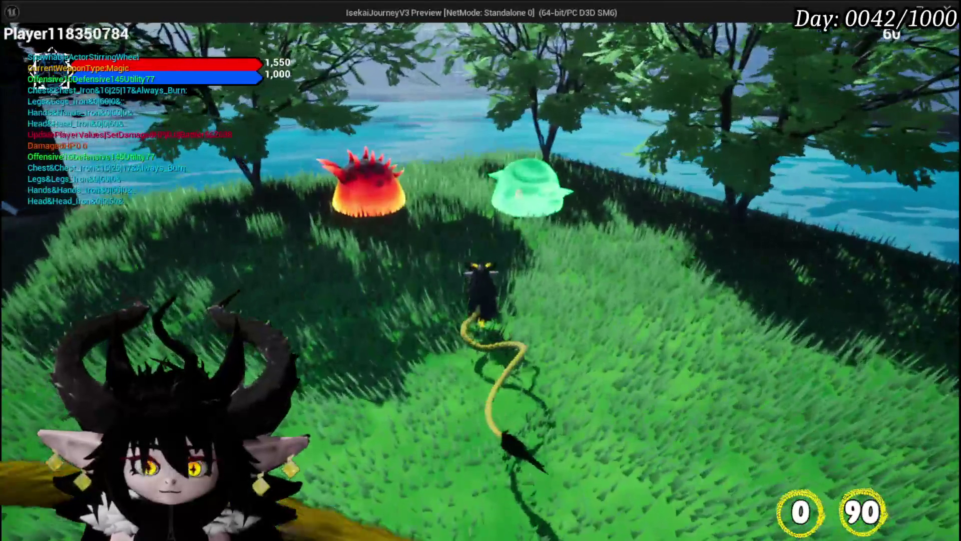
left_click(481, 270)
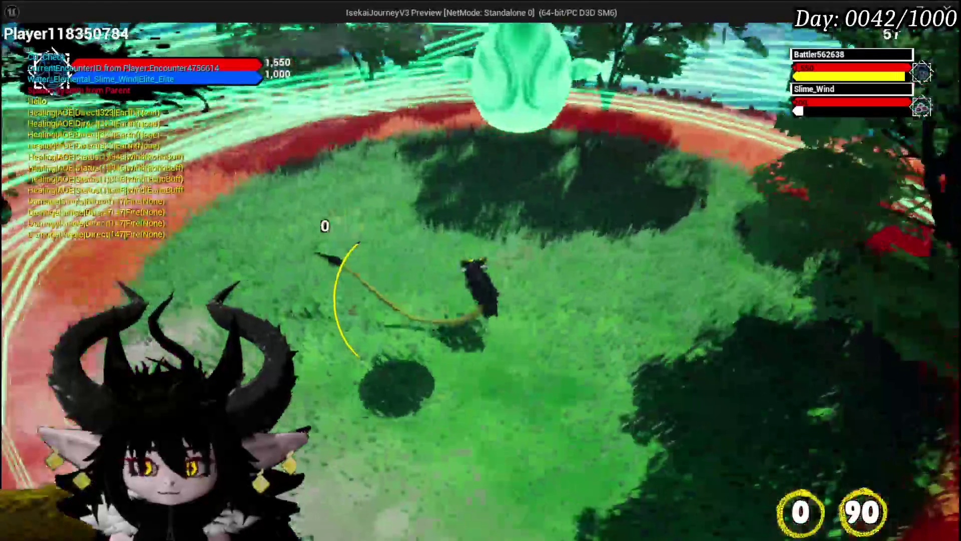
key("Escape")
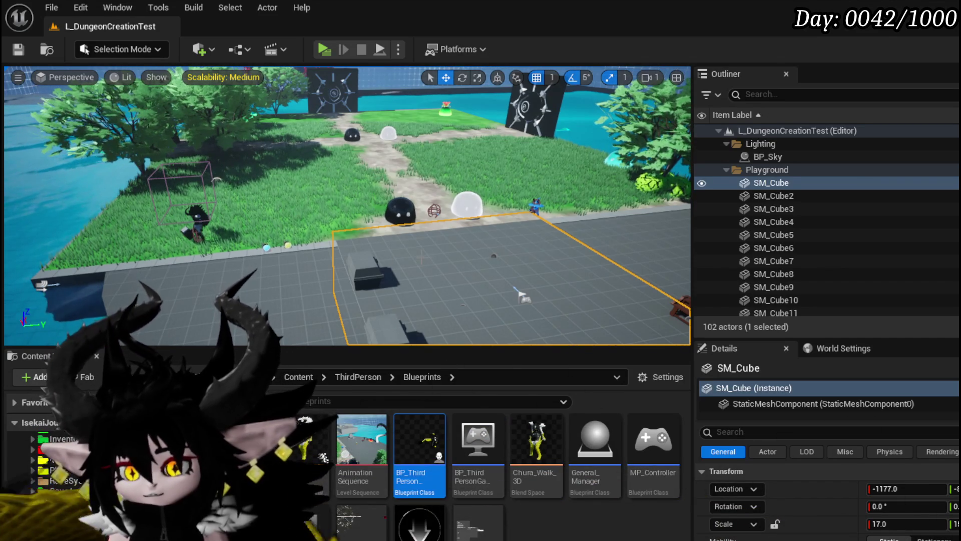
Save all changed packages, run and stop a brief play session, then save again
key("ctrl+s")
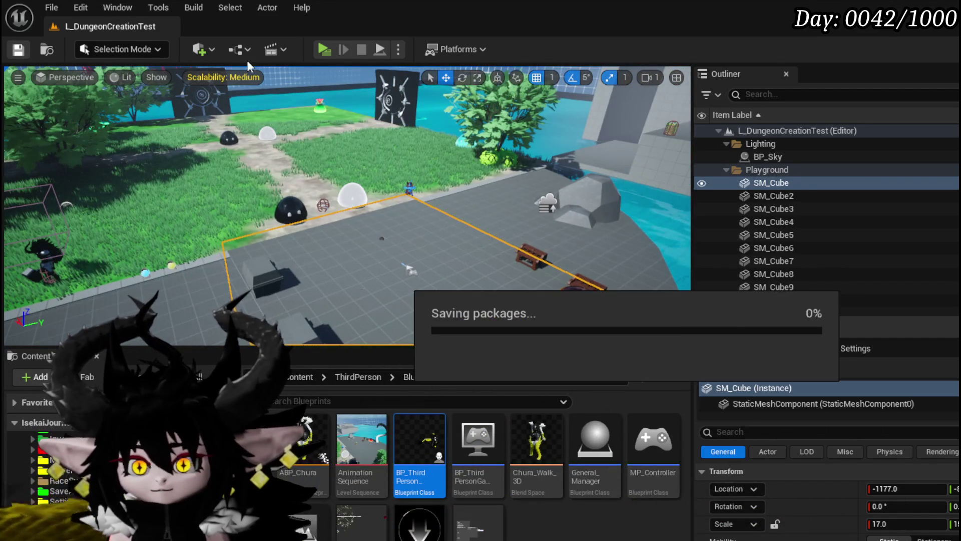
left_click(323, 49)
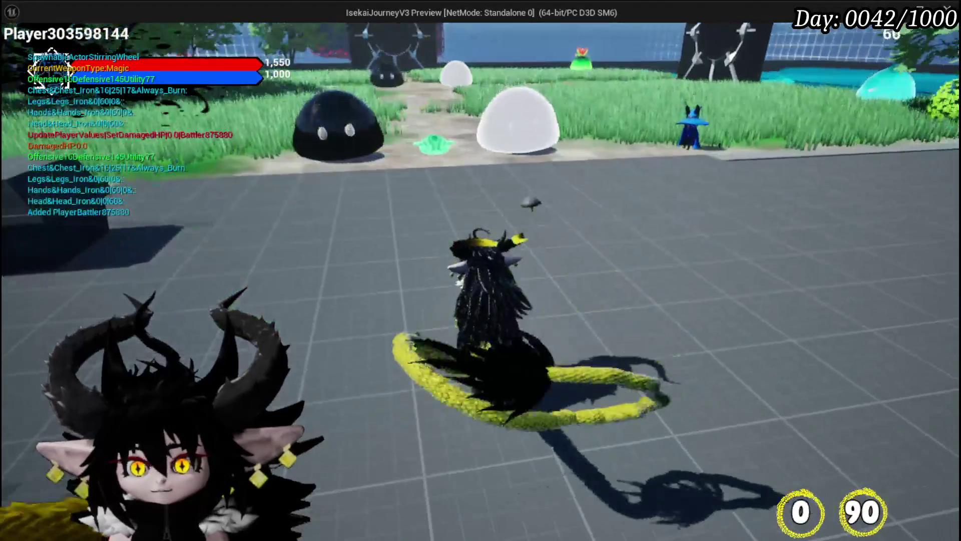
key("Escape")
left_click(19, 48)
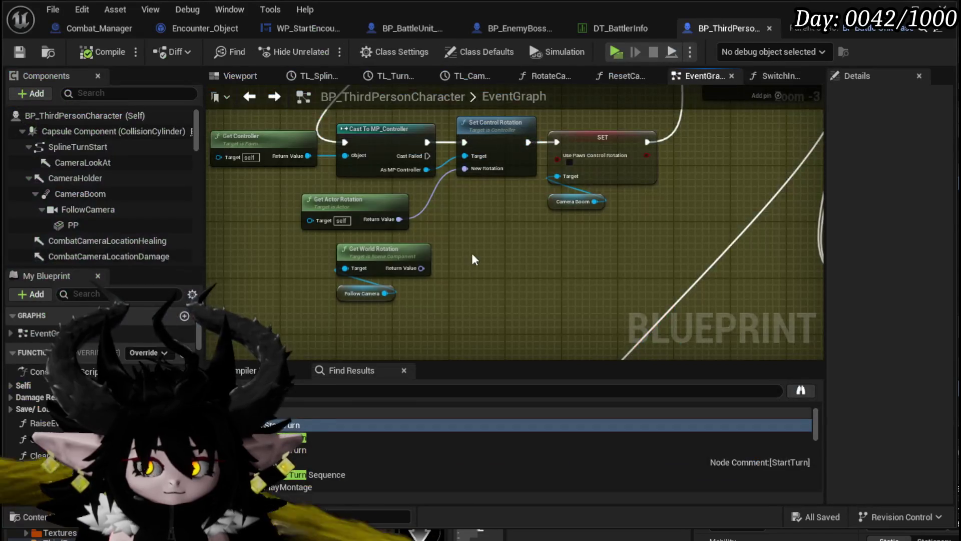
scroll(468, 253, "down", 7)
Zoom and pan the EventGraph over to the yellow comment area
scroll(467, 254, "down", 1)
left_click_drag(467, 253, 432, 187)
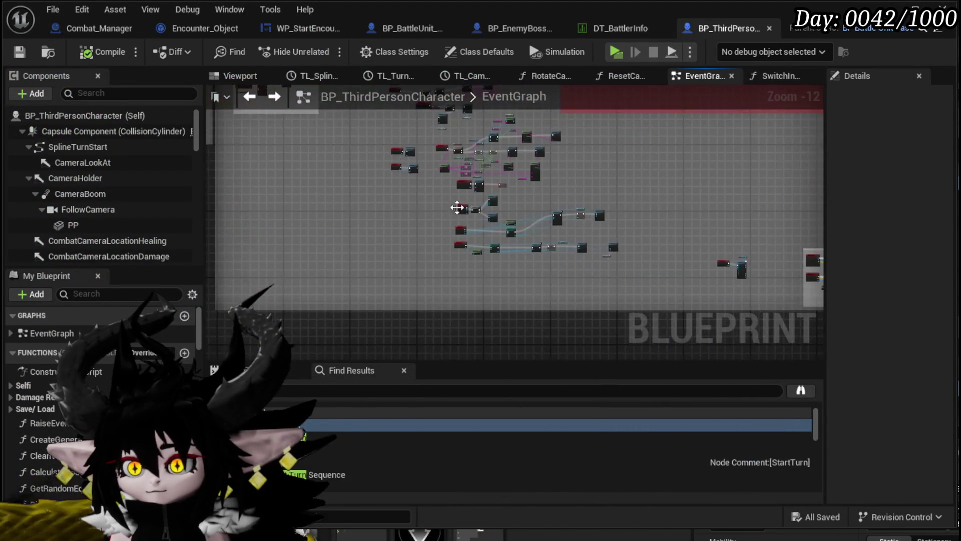
scroll(549, 221, "up", 6)
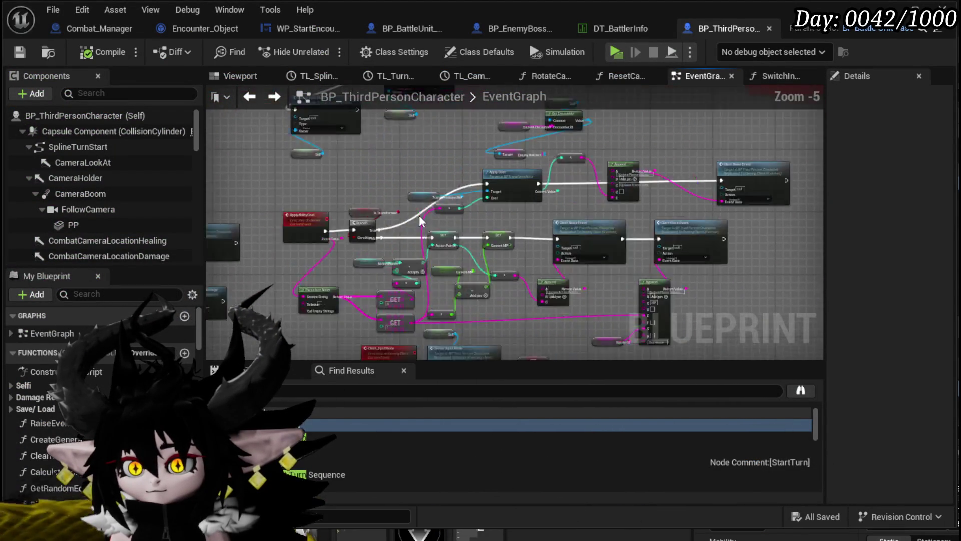
scroll(428, 217, "up", 2)
scroll(389, 198, "down", 4)
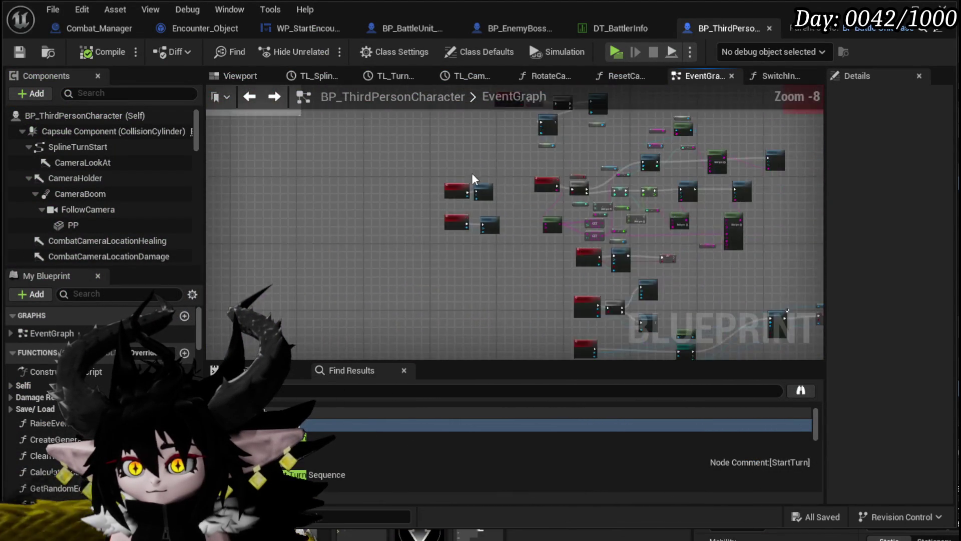
scroll(473, 176, "down", 4)
mouse_move(409, 190)
left_mouse_down()
mouse_move(640, 314)
mouse_move(457, 227)
mouse_move(455, 235)
mouse_move(755, 299)
mouse_move(560, 214)
mouse_move(783, 211)
mouse_move(500, 200)
mouse_move(481, 218)
mouse_move(326, 172)
mouse_move(316, 125)
mouse_move(262, 142)
left_mouse_up()
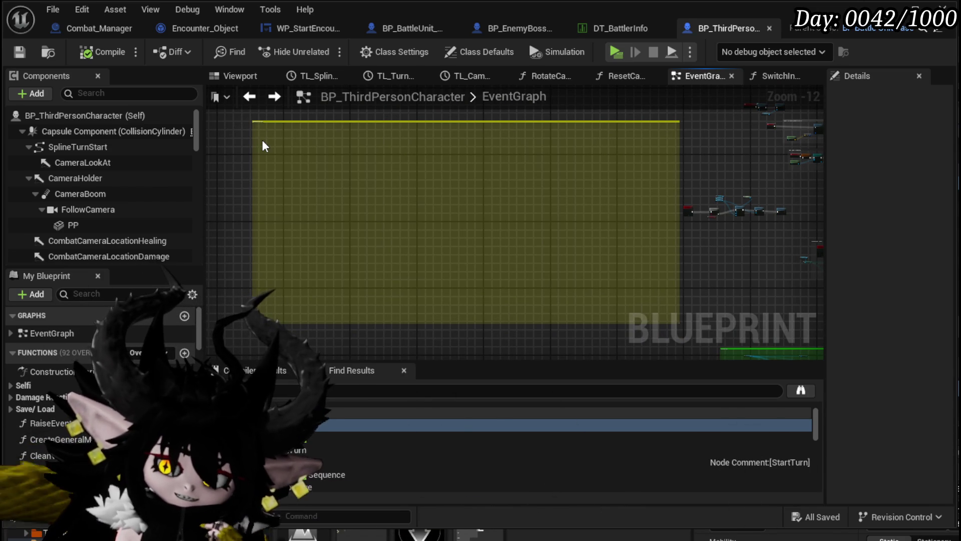
Pan further across the graph to the green, red and orange comment groups
key("Home")
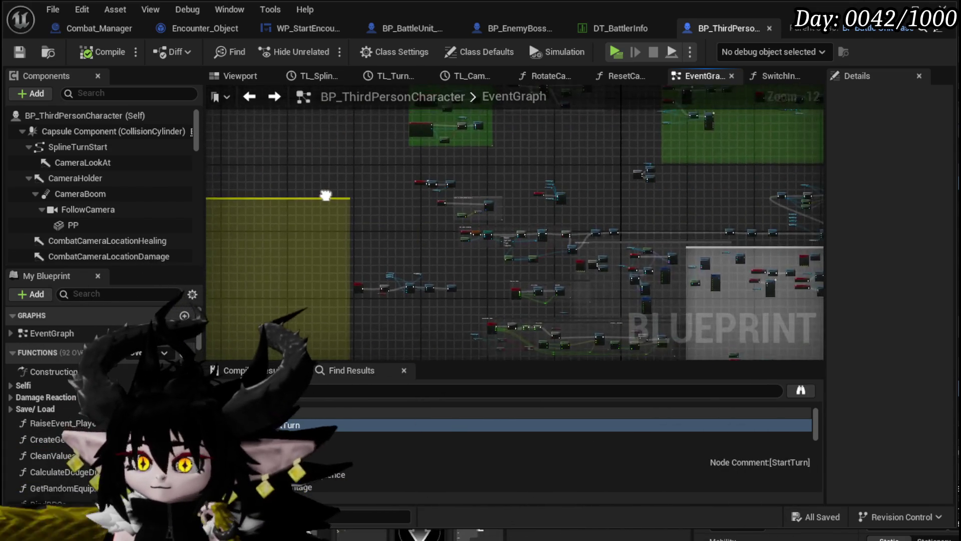
mouse_move(393, 163)
left_mouse_down()
mouse_move(328, 300)
mouse_move(247, 275)
mouse_move(336, 124)
left_mouse_up()
mouse_move(433, 214)
left_mouse_down()
mouse_move(361, 140)
mouse_move(331, 178)
left_mouse_up()
scroll(331, 178, "up", 1)
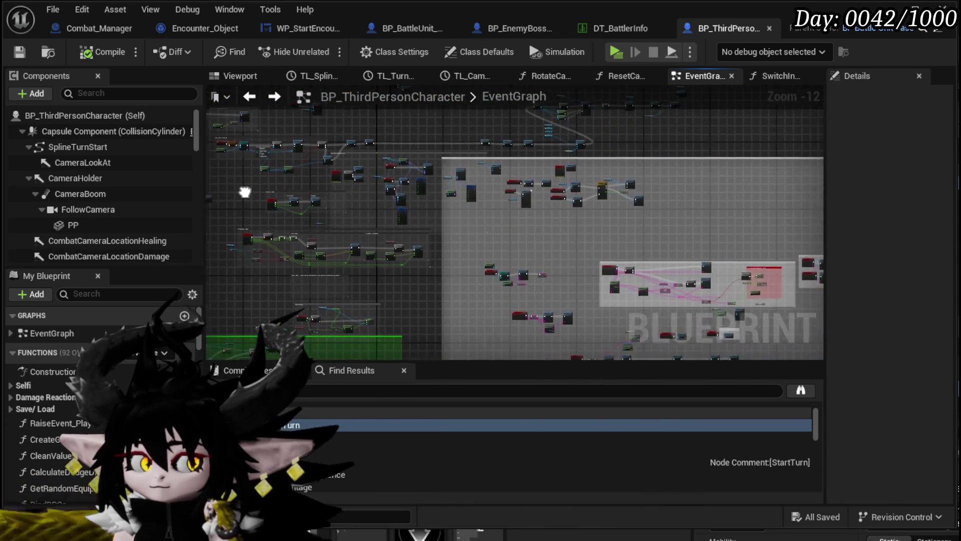
mouse_move(476, 201)
left_mouse_down()
mouse_move(457, 268)
mouse_move(455, 190)
mouse_move(476, 217)
mouse_move(629, 242)
mouse_move(356, 169)
mouse_move(297, 172)
left_mouse_up()
left_click_drag(401, 266, 225, 295)
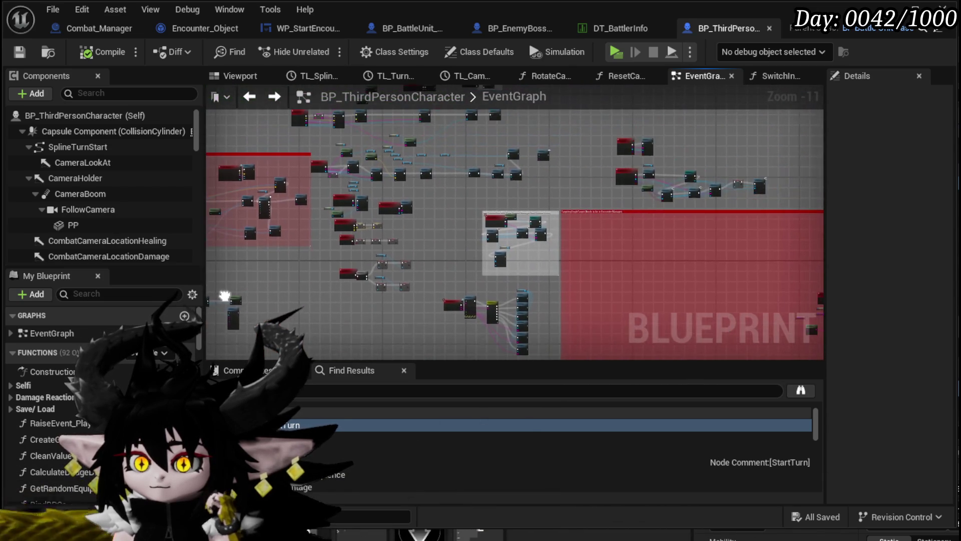
mouse_move(446, 279)
left_mouse_down()
mouse_move(419, 253)
mouse_move(426, 131)
mouse_move(475, 190)
mouse_move(552, 250)
mouse_move(569, 236)
mouse_move(392, 242)
left_mouse_up()
scroll(441, 209, "up", 6)
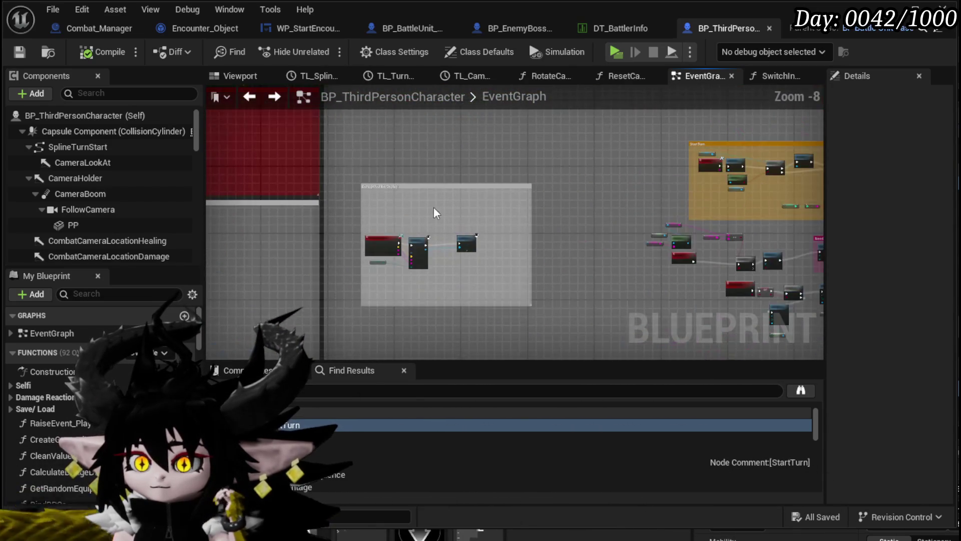
Tighten the DamageNumberDisplay comment's top and bottom edges around its nodes
mouse_move(430, 207)
left_mouse_down()
mouse_move(462, 129)
mouse_move(453, 189)
left_mouse_up()
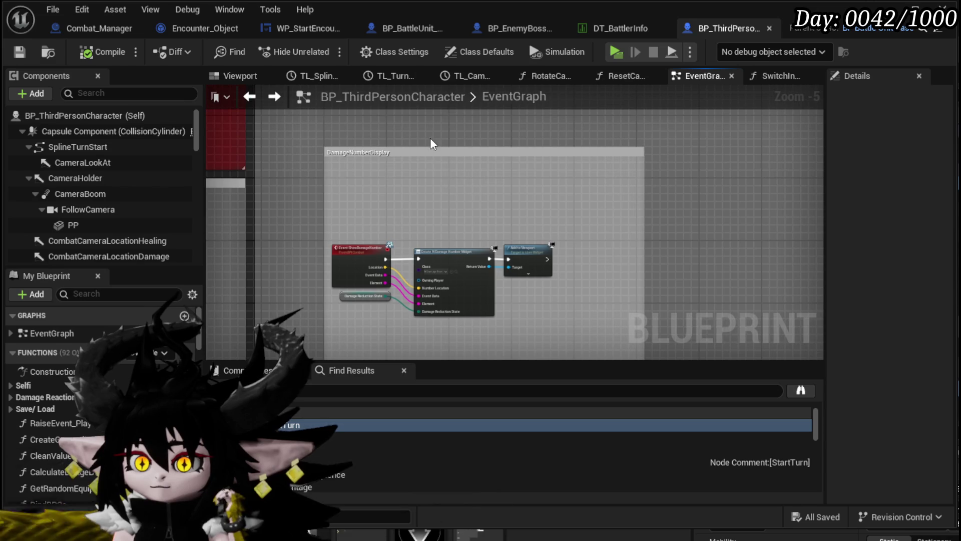
mouse_move(431, 147)
left_mouse_down()
mouse_move(431, 225)
mouse_move(441, 114)
left_mouse_up()
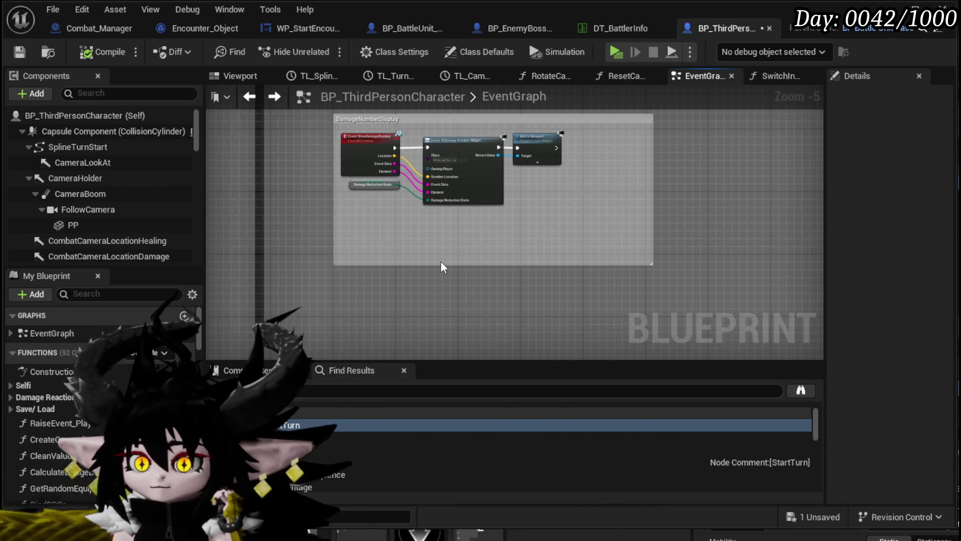
left_click_drag(439, 265, 447, 204)
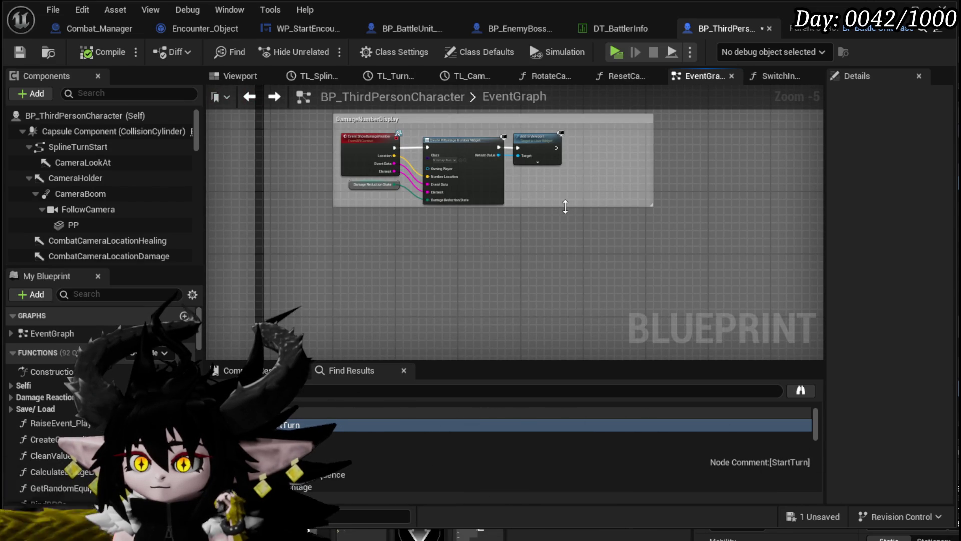
Pan and zoom past the red and green comment groups to the End Combat Sequence nodes
scroll(437, 314, "down", 3)
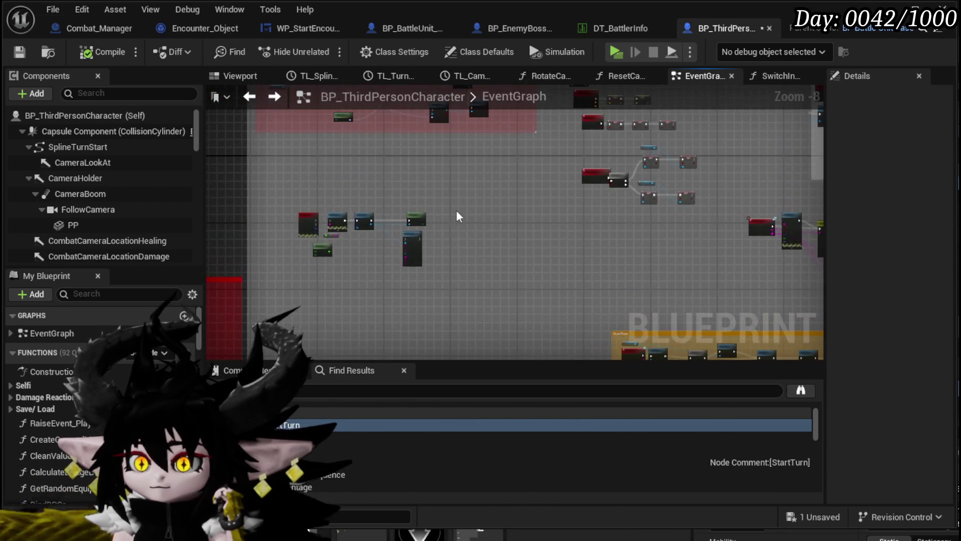
mouse_move(464, 241)
left_mouse_down()
mouse_move(461, 259)
mouse_move(470, 232)
mouse_move(443, 224)
mouse_move(359, 239)
mouse_move(461, 273)
mouse_move(441, 253)
mouse_move(451, 236)
mouse_move(463, 262)
mouse_move(456, 187)
mouse_move(564, 203)
mouse_move(683, 185)
mouse_move(589, 216)
mouse_move(564, 251)
mouse_move(590, 280)
left_mouse_up()
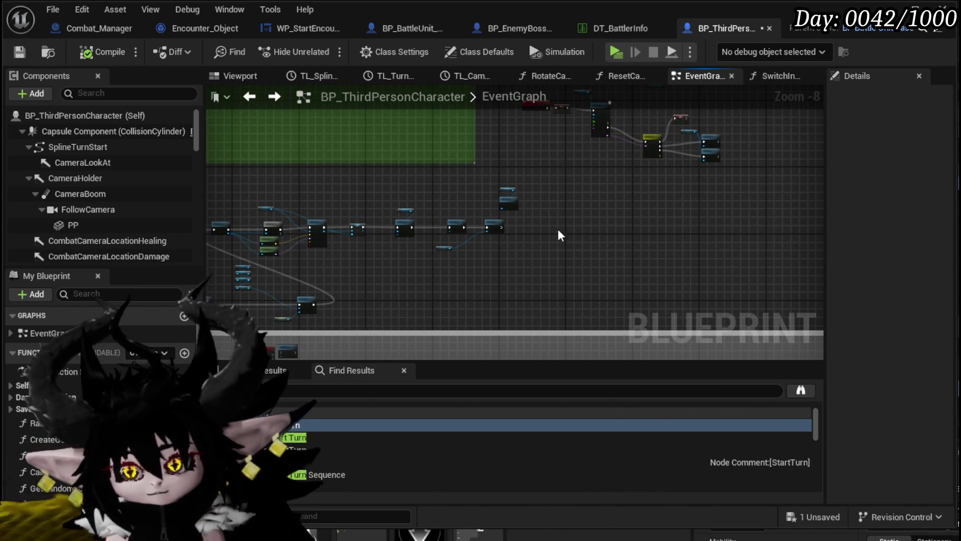
left_click_drag(496, 186, 596, 279)
scroll(452, 255, "down", 3)
mouse_move(453, 254)
left_mouse_down()
mouse_move(409, 321)
mouse_move(640, 282)
mouse_move(546, 243)
mouse_move(569, 267)
mouse_move(518, 278)
mouse_move(485, 325)
mouse_move(584, 223)
mouse_move(386, 220)
mouse_move(483, 245)
mouse_move(413, 207)
mouse_move(450, 223)
mouse_move(443, 254)
mouse_move(369, 180)
mouse_move(453, 234)
mouse_move(433, 275)
mouse_move(441, 200)
left_mouse_up()
scroll(482, 242, "down", 1)
scroll(469, 207, "up", 7)
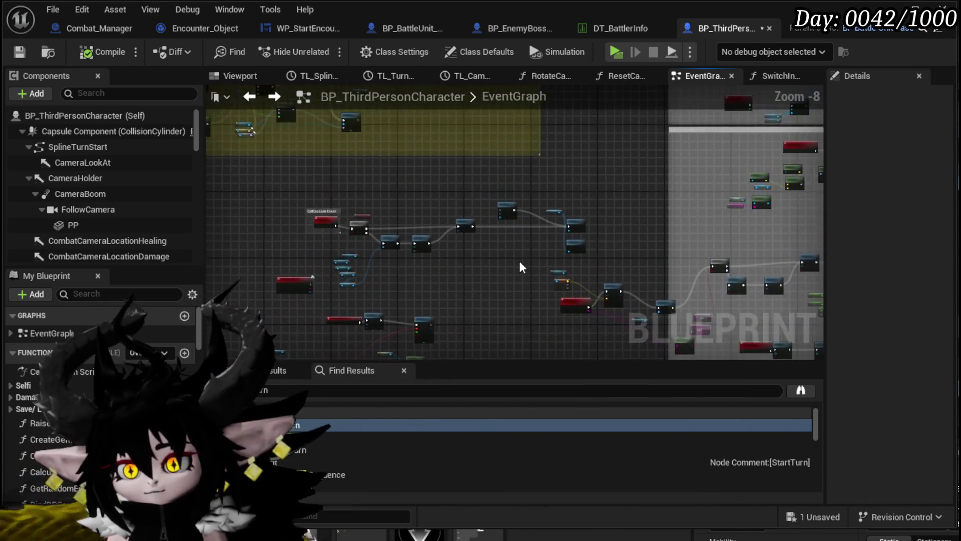
scroll(521, 266, "down", 2)
mouse_move(290, 150)
left_mouse_down()
mouse_move(444, 197)
mouse_move(440, 211)
mouse_move(496, 167)
mouse_move(489, 216)
left_mouse_up()
scroll(354, 248, "up", 2)
scroll(423, 263, "up", 2)
left_click_drag(422, 263, 568, 298)
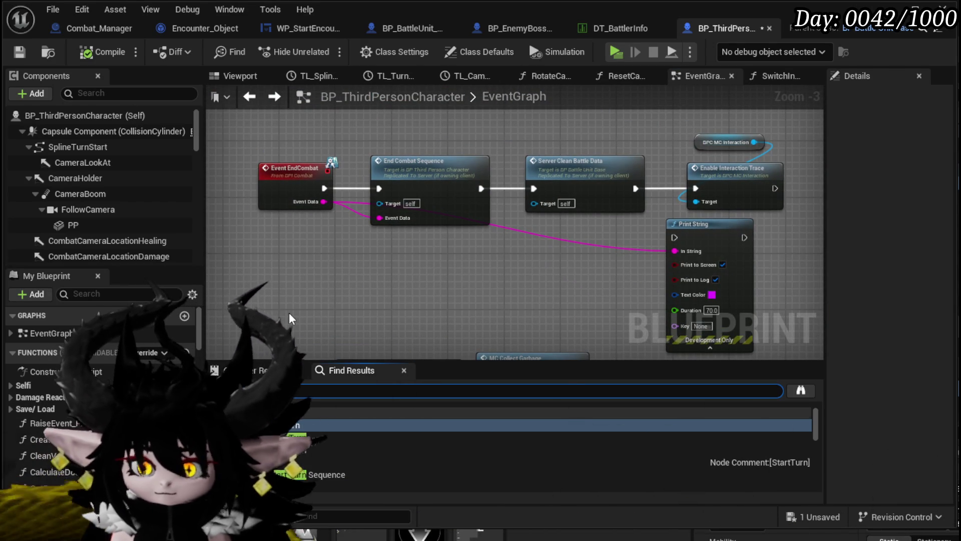
key("Return")
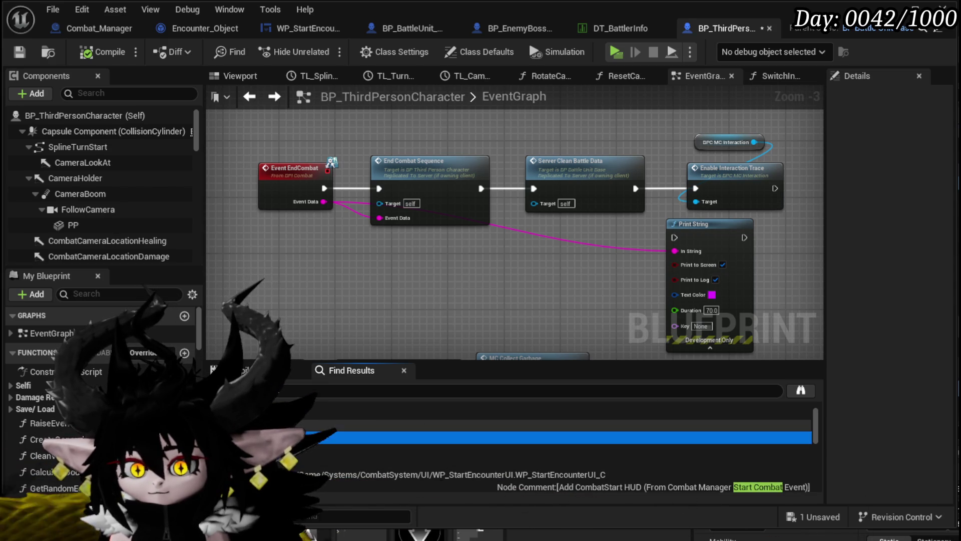
double_click(647, 437)
left_click_drag(646, 209, 356, 184)
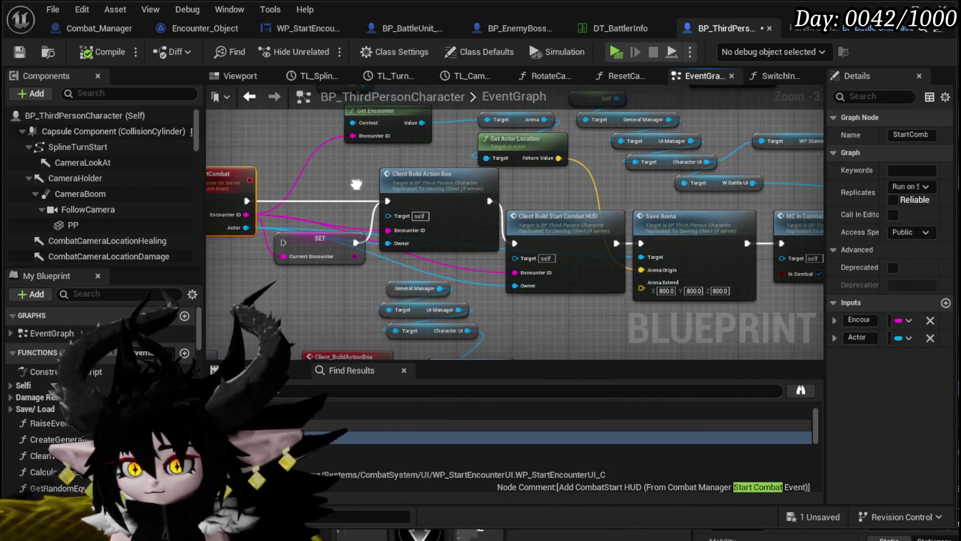
key("ctrl+s")
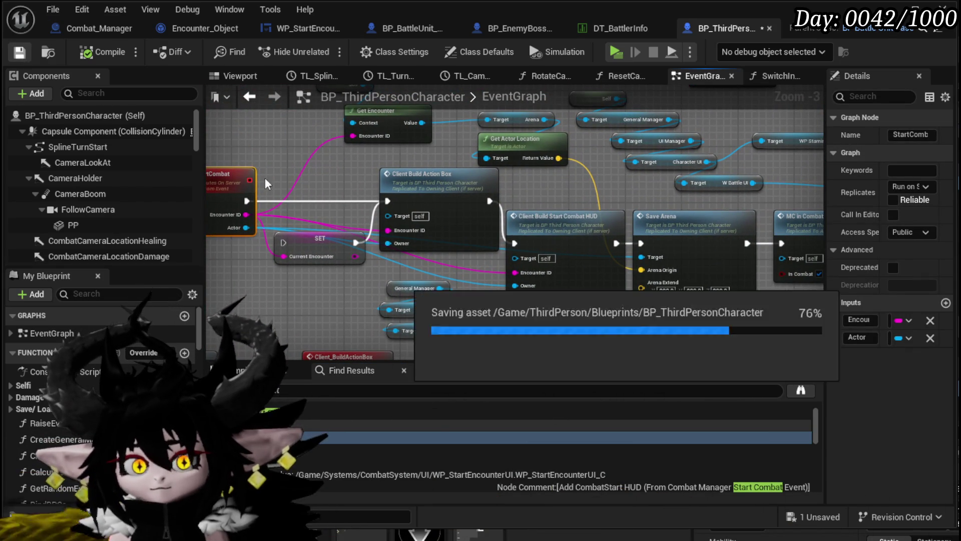
mouse_move(538, 308)
left_mouse_down()
mouse_move(382, 282)
mouse_move(320, 256)
left_mouse_up()
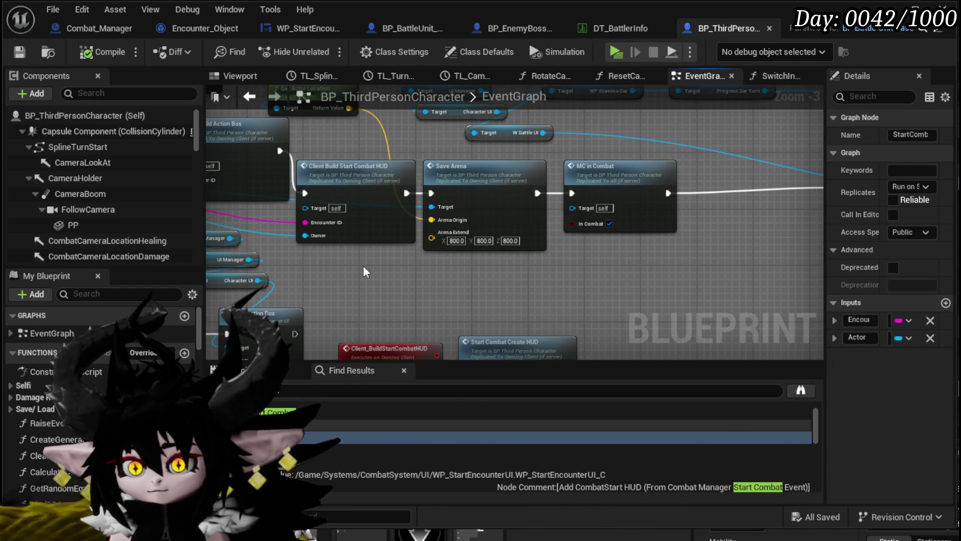
left_click_drag(362, 266, 687, 179)
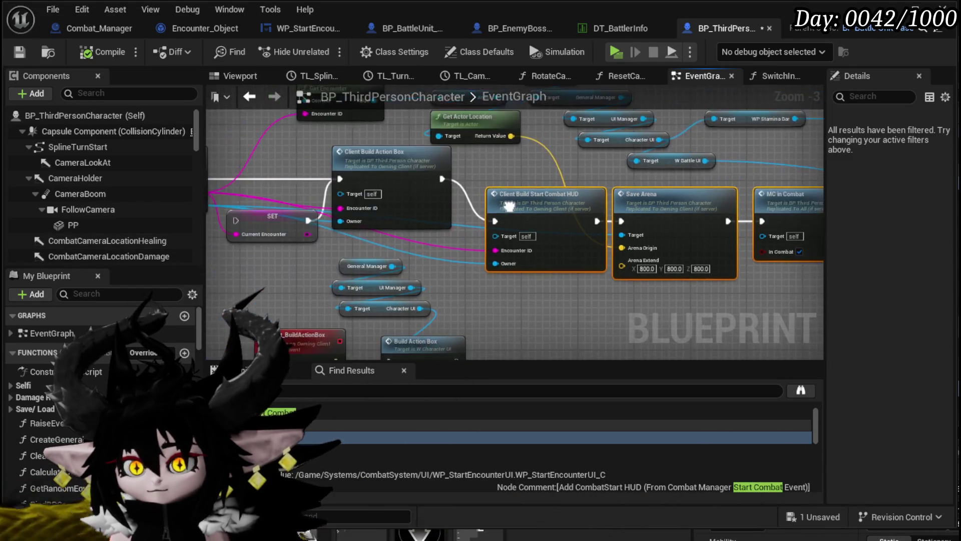
mouse_move(624, 209)
left_mouse_down()
mouse_move(187, 223)
mouse_move(286, 227)
left_mouse_up()
mouse_move(387, 270)
left_mouse_down()
mouse_move(556, 215)
mouse_move(455, 243)
mouse_move(506, 189)
left_mouse_up()
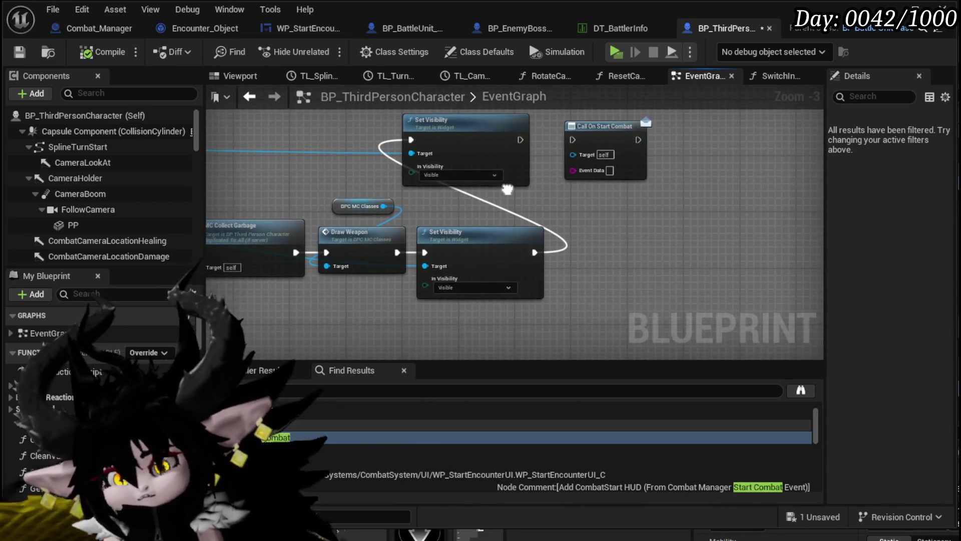
scroll(608, 194, "down", 4)
mouse_move(521, 243)
left_mouse_down()
mouse_move(386, 200)
mouse_move(553, 299)
left_mouse_up()
scroll(336, 184, "up", 2)
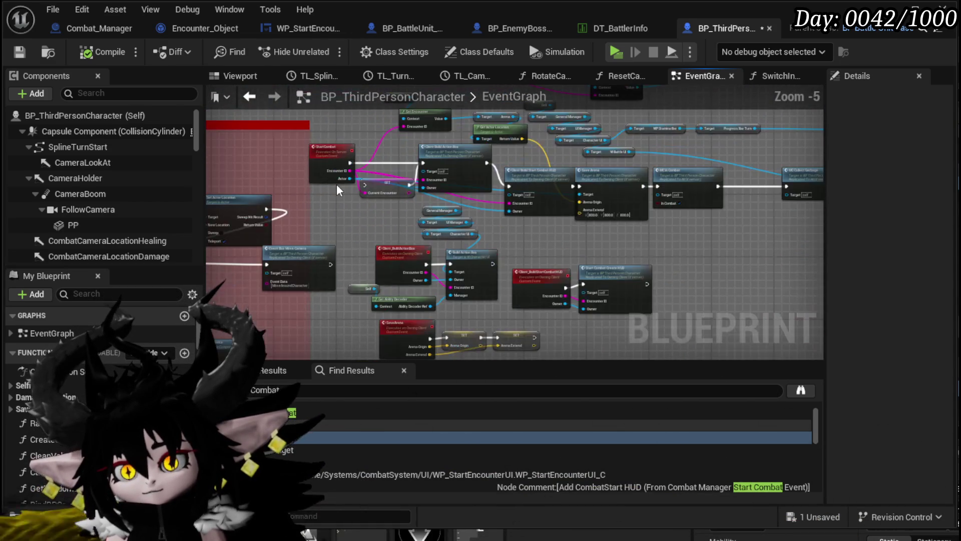
scroll(375, 170, "up", 3)
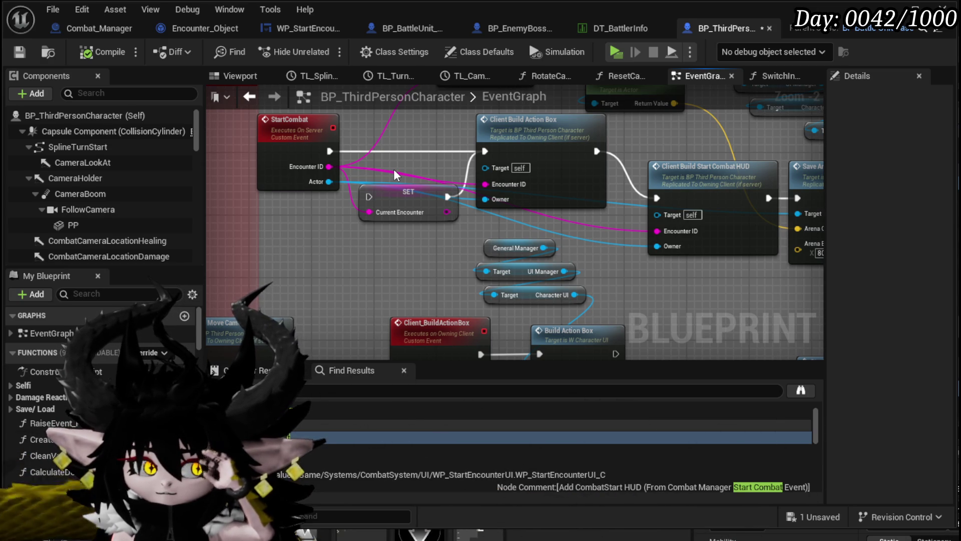
Space out Client Build Action Box, the StartCombat event and SET Current Encounter, then save
scroll(394, 170, "down", 4)
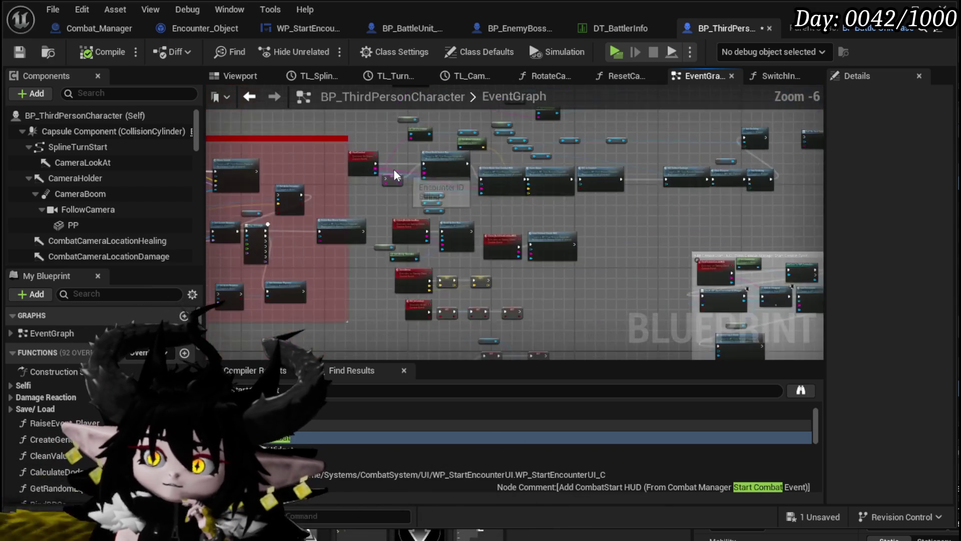
scroll(349, 205, "up", 1)
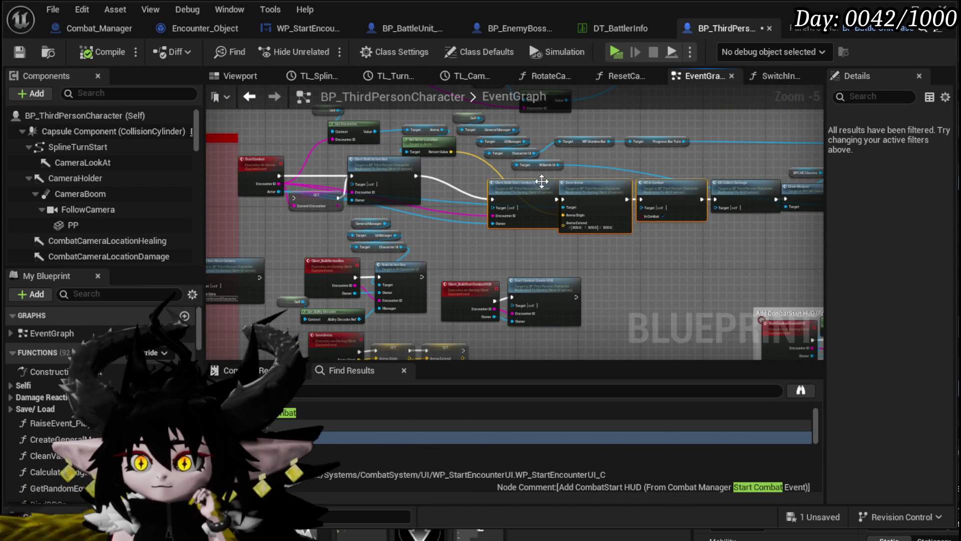
left_click(582, 176)
scroll(582, 176, "up", 2)
left_click_drag(621, 187, 488, 182)
left_click(583, 194)
left_click_drag(404, 190, 475, 215)
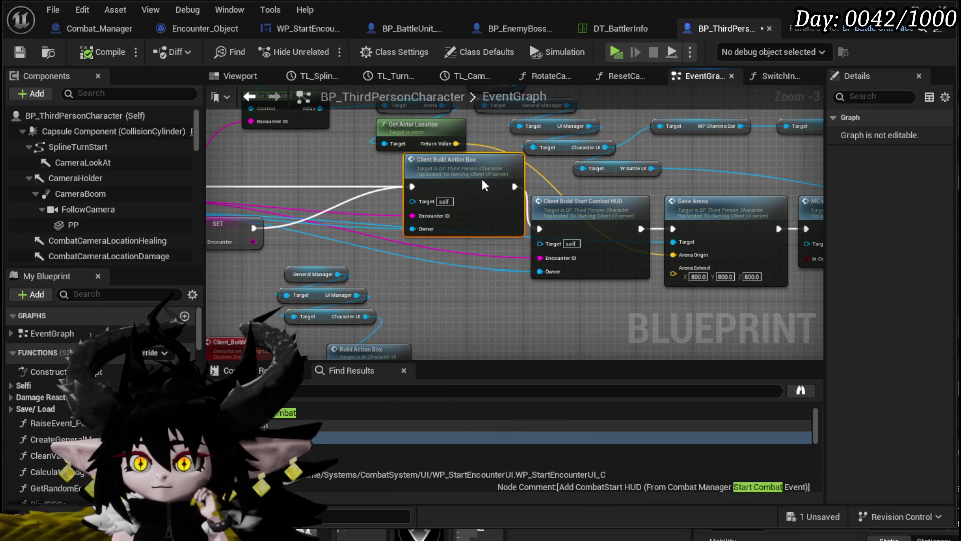
left_click_drag(482, 183, 523, 177)
left_click_drag(299, 170, 300, 176)
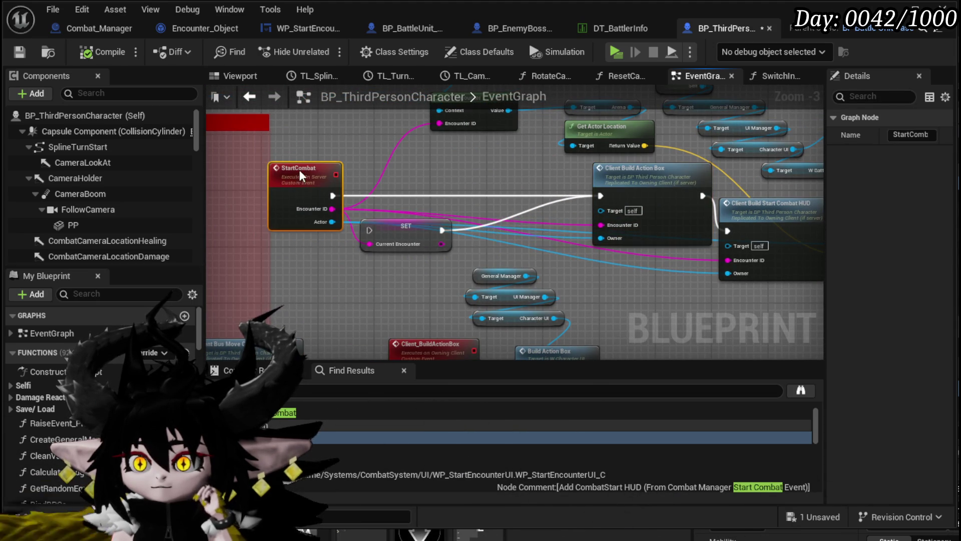
left_click_drag(408, 220, 437, 240)
left_click(11, 49)
Move the PlayPlayerMontage and Play Montage nodes up-right, check the input mode and ApplyAbilityCost nodes, and save
scroll(457, 152, "down", 6)
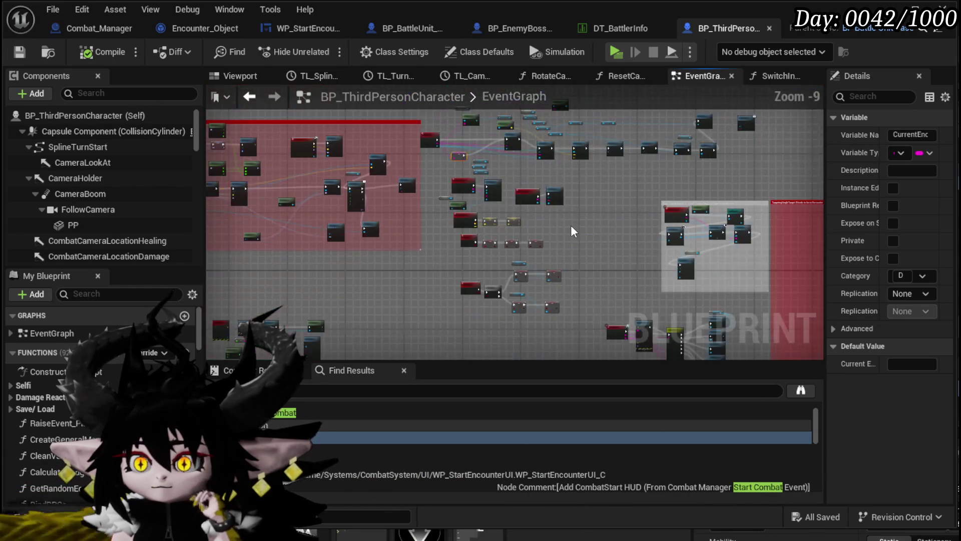
scroll(574, 232, "down", 3)
left_click_drag(381, 113, 417, 183)
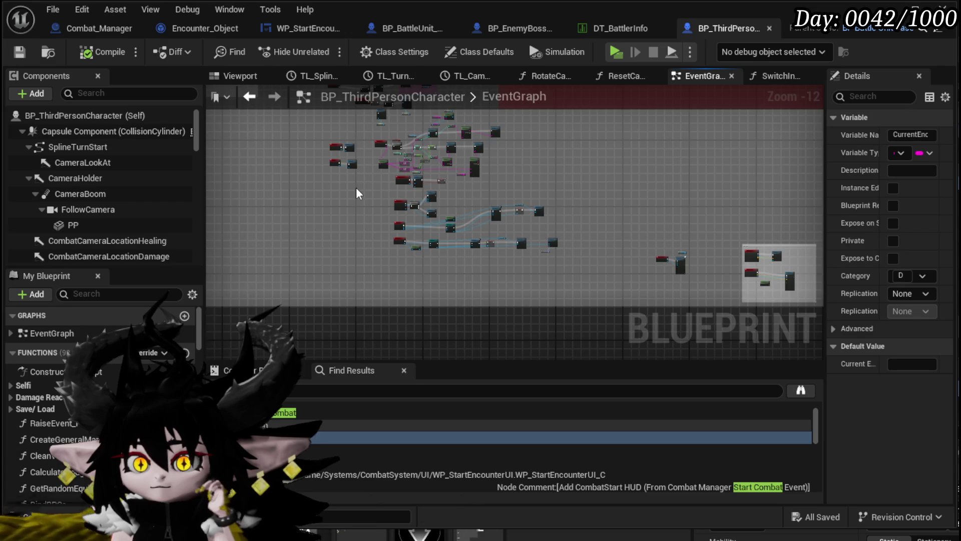
scroll(647, 205, "up", 7)
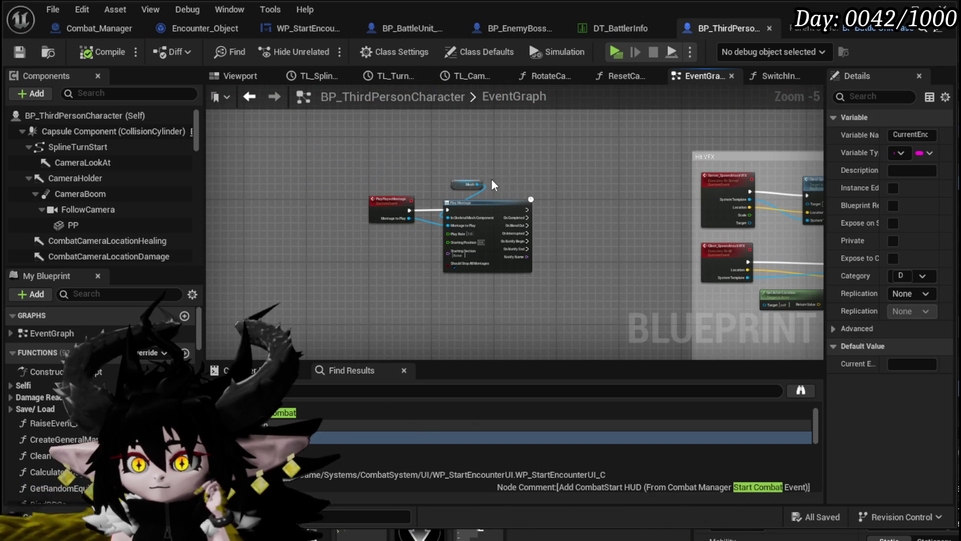
left_click_drag(497, 209, 611, 167)
scroll(611, 167, "down", 2)
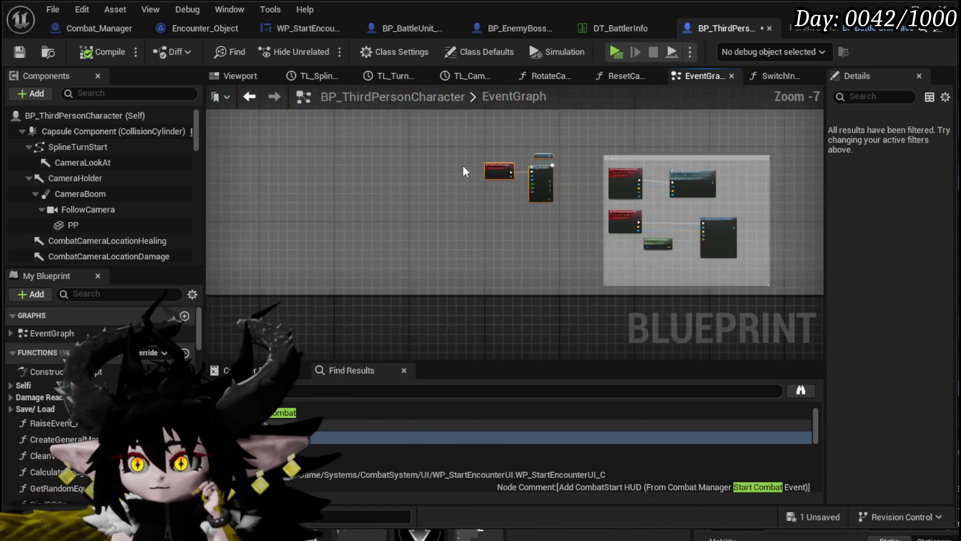
scroll(565, 220, "up", 3)
mouse_move(501, 224)
left_mouse_down()
mouse_move(529, 162)
mouse_move(611, 161)
mouse_move(440, 198)
mouse_move(498, 170)
mouse_move(357, 180)
mouse_move(382, 214)
mouse_move(560, 190)
mouse_move(568, 249)
left_mouse_up()
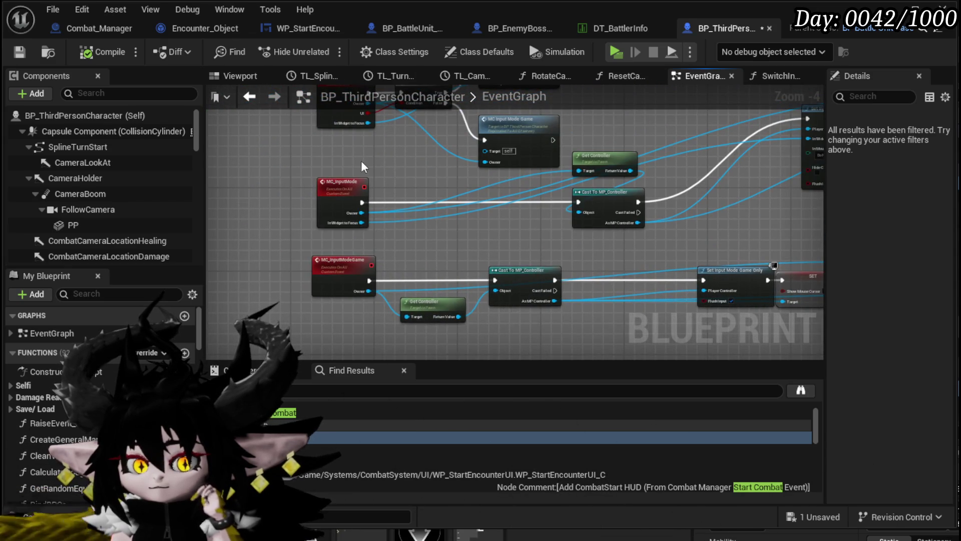
scroll(359, 173, "down", 1)
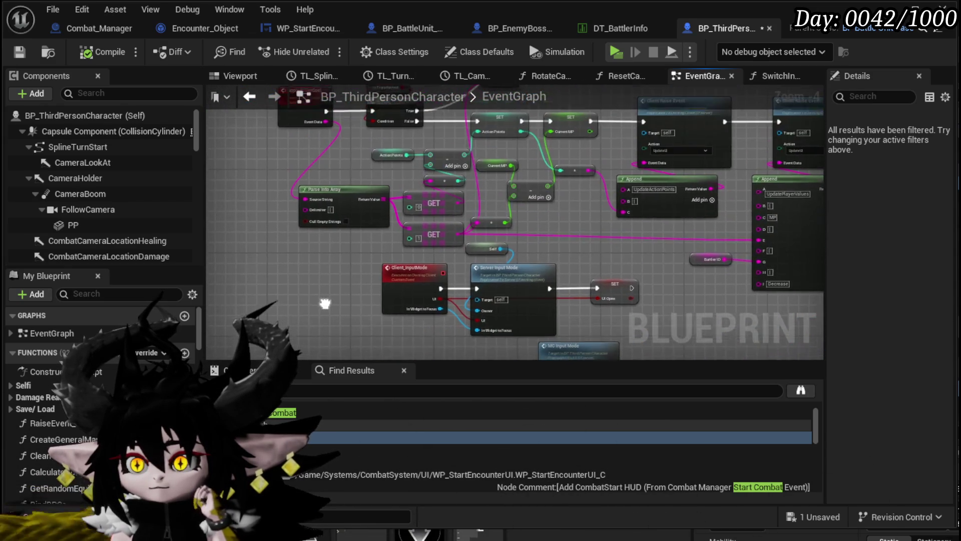
scroll(326, 189, "up", 2)
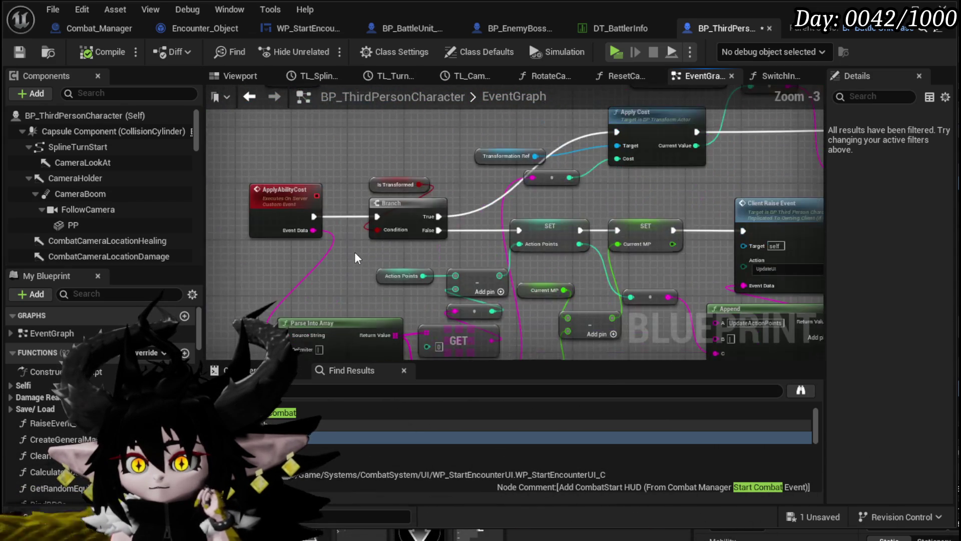
mouse_move(354, 250)
left_mouse_down()
mouse_move(314, 174)
mouse_move(220, 200)
mouse_move(280, 150)
mouse_move(311, 300)
mouse_move(509, 308)
left_mouse_up()
scroll(509, 308, "down", 3)
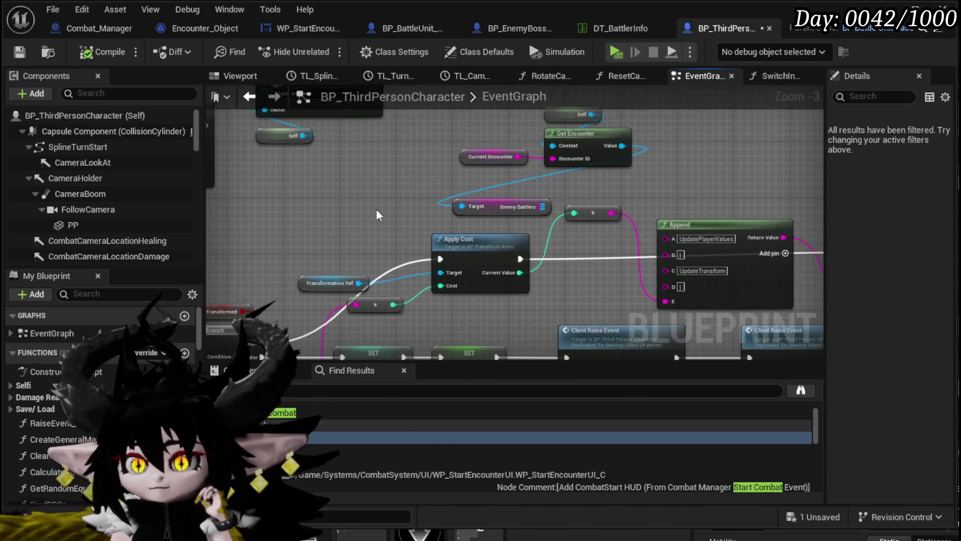
left_click(20, 51)
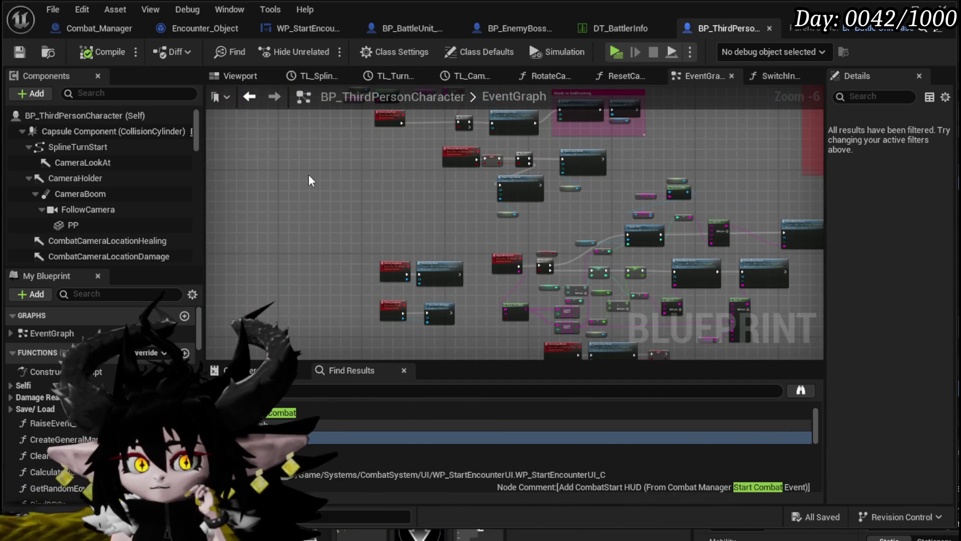
Survey the StartCombat client build nodes and the Save Arena and combat location nodes
scroll(308, 173, "down", 3)
mouse_move(308, 173)
left_mouse_down()
mouse_move(371, 278)
mouse_move(419, 157)
mouse_move(380, 230)
mouse_move(320, 227)
mouse_move(422, 269)
mouse_move(419, 231)
mouse_move(395, 250)
mouse_move(521, 181)
mouse_move(466, 315)
left_mouse_up()
scroll(370, 278, "up", 4)
scroll(472, 259, "down", 2)
scroll(396, 251, "up", 2)
mouse_move(479, 227)
left_mouse_down()
mouse_move(412, 268)
mouse_move(618, 326)
mouse_move(565, 243)
mouse_move(507, 293)
left_mouse_up()
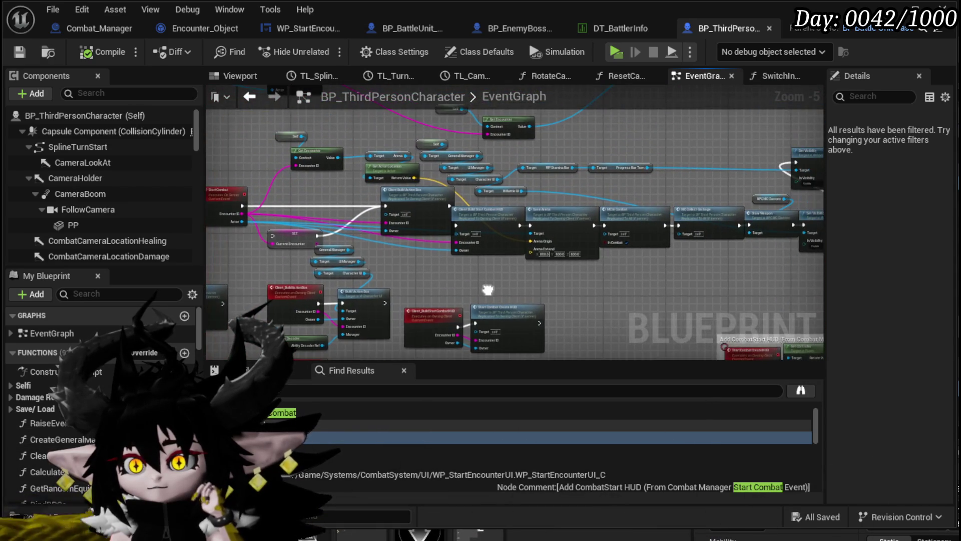
scroll(428, 296, "up", 2)
scroll(428, 296, "down", 2)
mouse_move(428, 286)
left_mouse_down()
mouse_move(434, 242)
mouse_move(378, 322)
mouse_move(390, 293)
mouse_move(417, 286)
mouse_move(483, 202)
mouse_move(370, 265)
left_mouse_up()
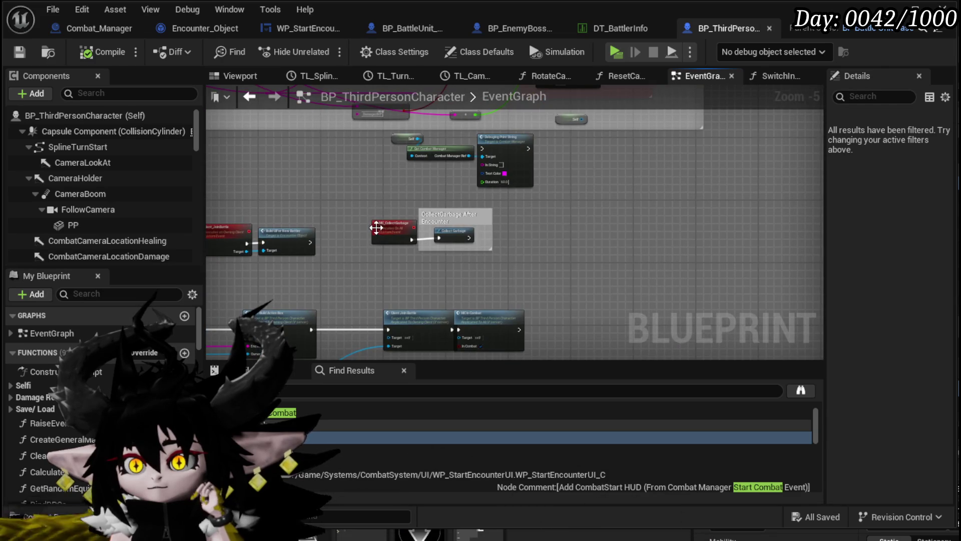
scroll(375, 235, "up", 2)
Shift the MC_CollectGarbage event right, then zoom out over the green, red and grey comment groups
left_click(376, 224)
scroll(376, 224, "up", 1)
left_click_drag(404, 191, 421, 296)
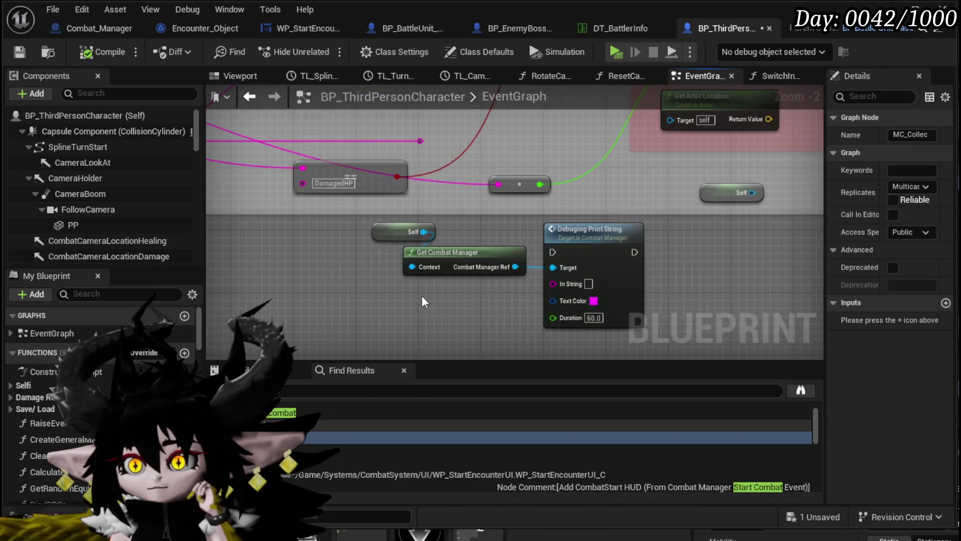
scroll(422, 296, "down", 4)
mouse_move(381, 240)
left_mouse_down()
mouse_move(520, 233)
mouse_move(659, 207)
left_mouse_up()
scroll(650, 216, "down", 4)
scroll(643, 224, "down", 2)
mouse_move(513, 240)
left_mouse_down()
mouse_move(521, 193)
mouse_move(582, 157)
mouse_move(797, 186)
mouse_move(439, 195)
left_mouse_up()
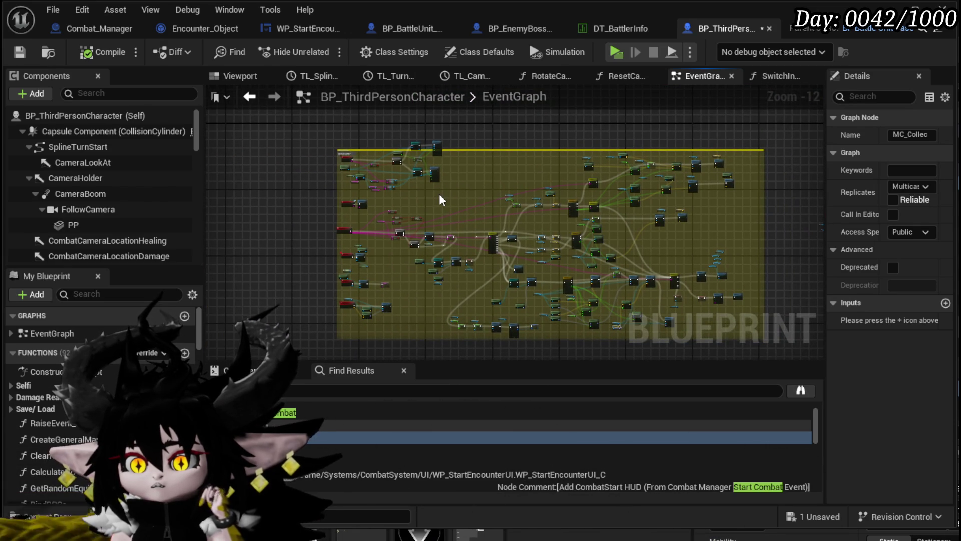
mouse_move(523, 194)
left_mouse_down()
mouse_move(666, 188)
mouse_move(329, 232)
mouse_move(518, 167)
mouse_move(370, 279)
left_mouse_up()
Add an MC Orient Movement call from a 'Movement orient' search, wire StartCombat into it, and save
scroll(397, 236, "up", 9)
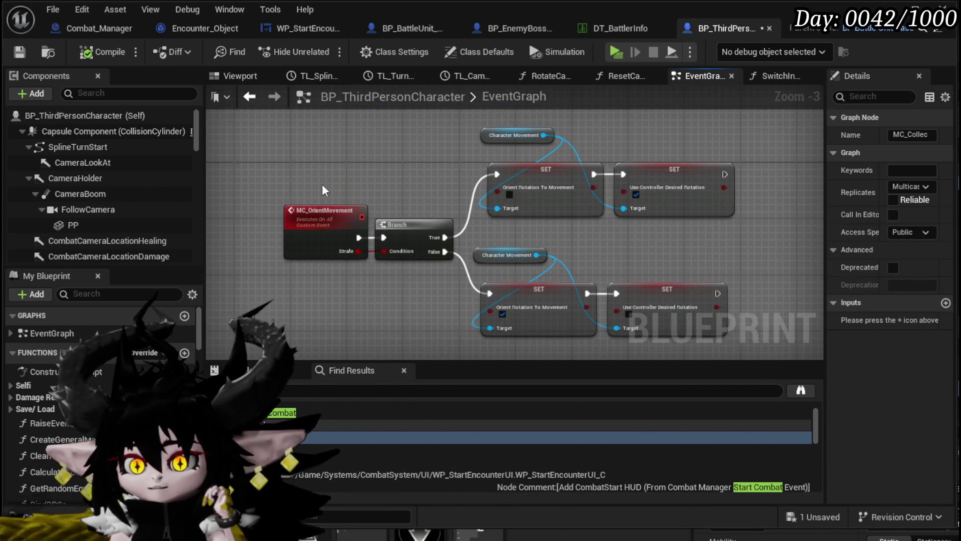
scroll(349, 173, "down", 5)
left_click_drag(349, 174, 480, 215)
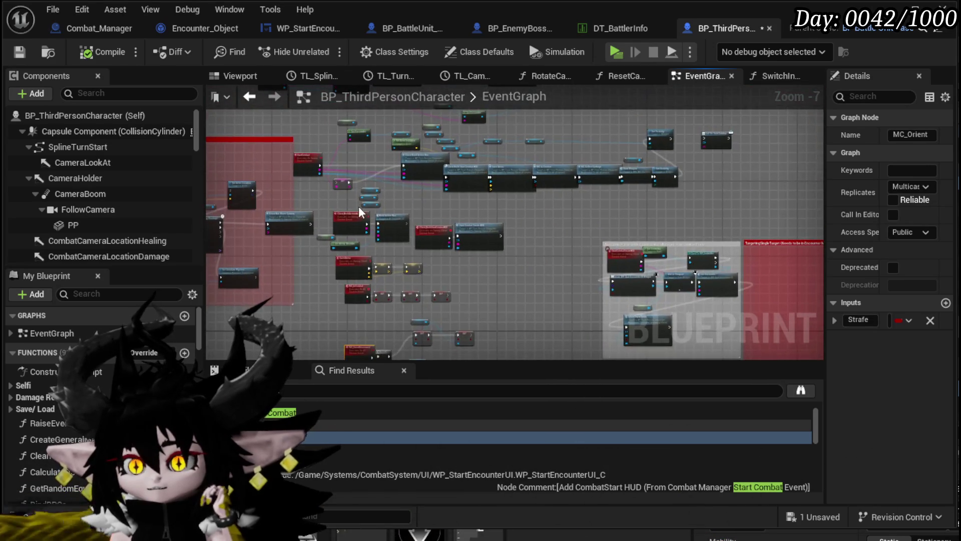
scroll(480, 216, "up", 4)
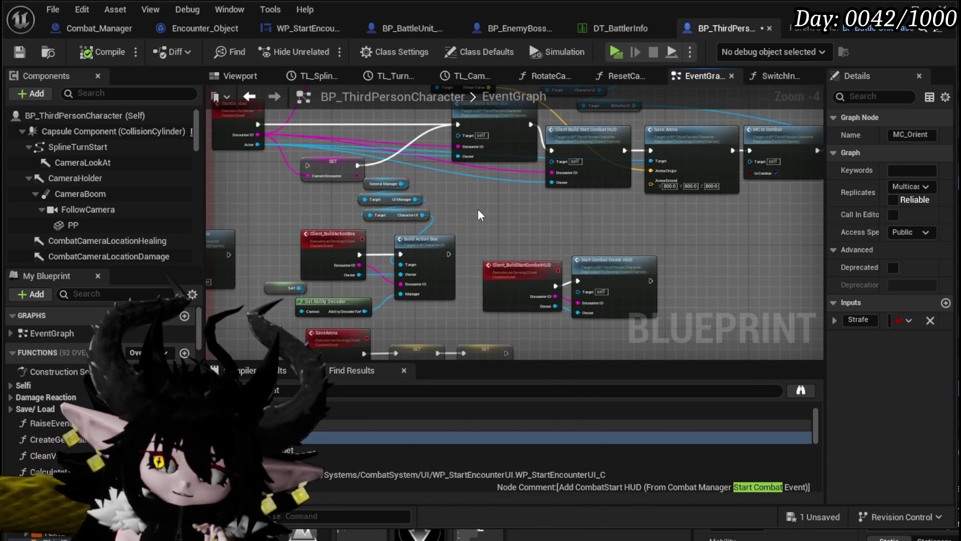
mouse_move(477, 215)
left_mouse_down()
mouse_move(496, 251)
mouse_move(435, 280)
mouse_move(406, 273)
mouse_move(411, 215)
mouse_move(373, 216)
left_mouse_up()
scroll(408, 198, "down", 5)
scroll(414, 243, "up", 6)
scroll(406, 226, "down", 4)
scroll(381, 206, "up", 4)
right_click(386, 172)
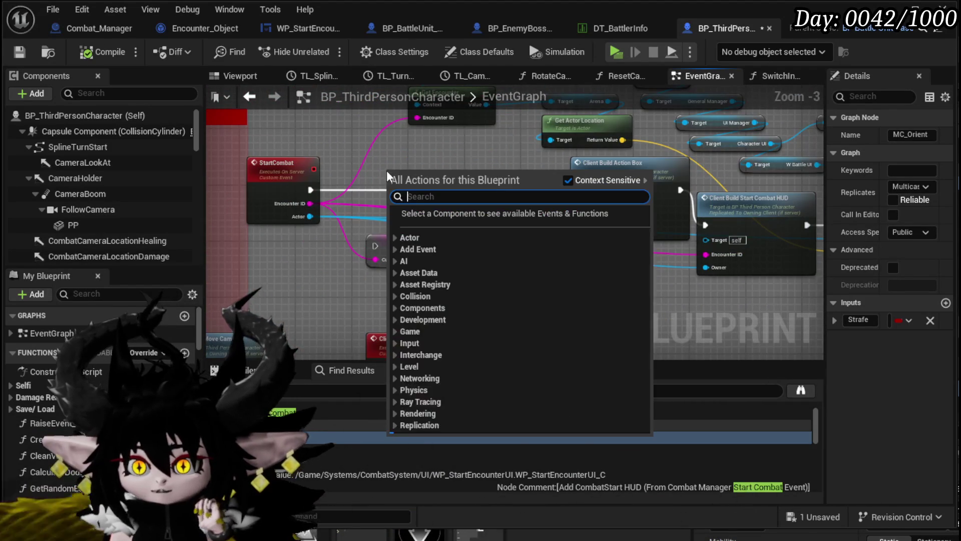
type("Mo")
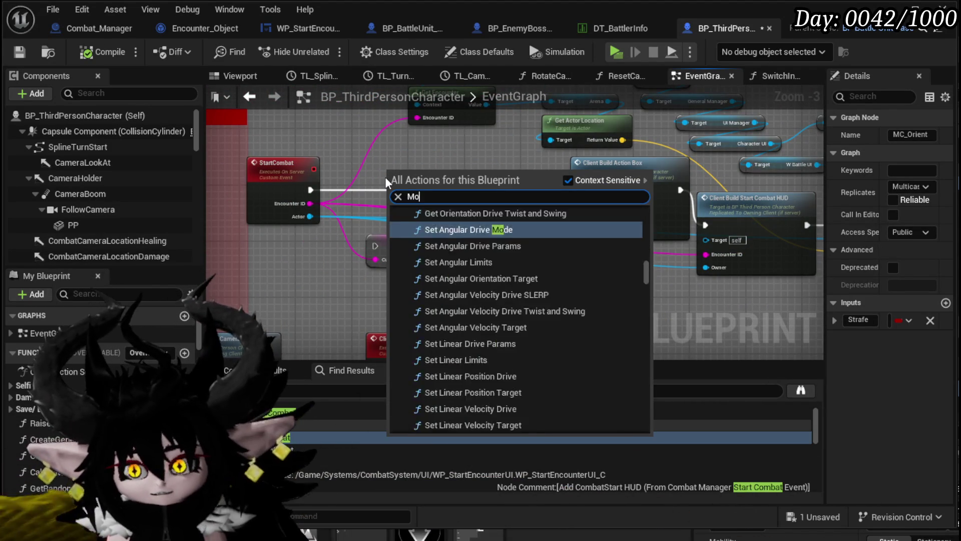
type("vement orient")
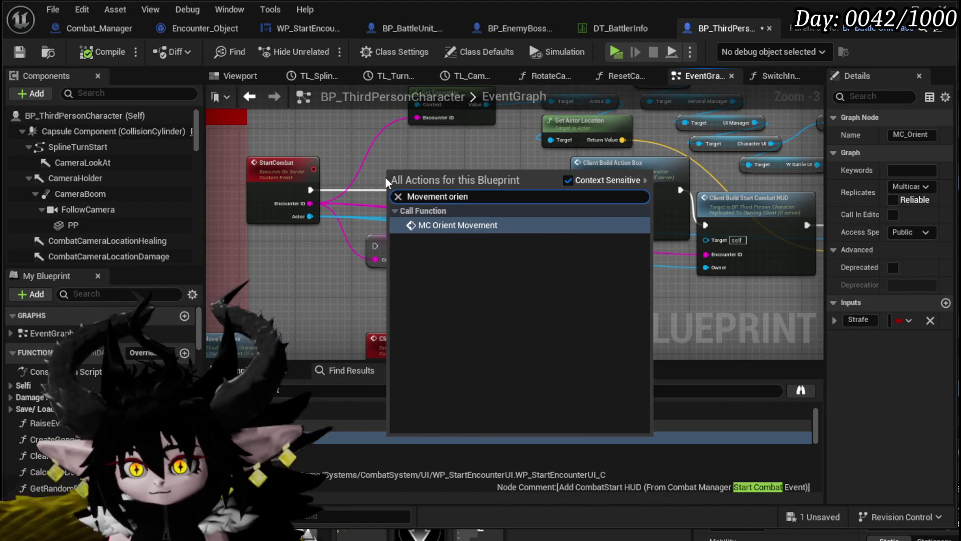
left_click(422, 221)
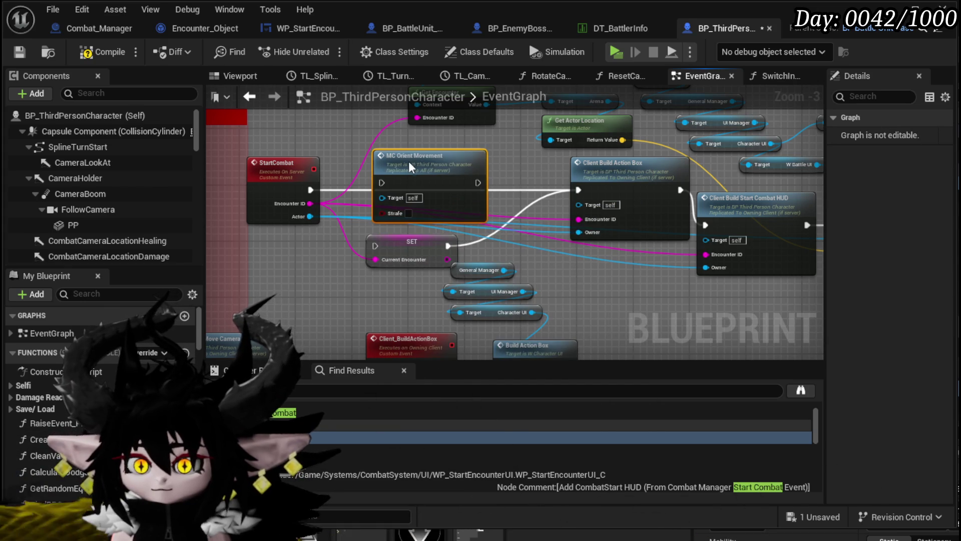
left_click_drag(370, 185, 390, 189)
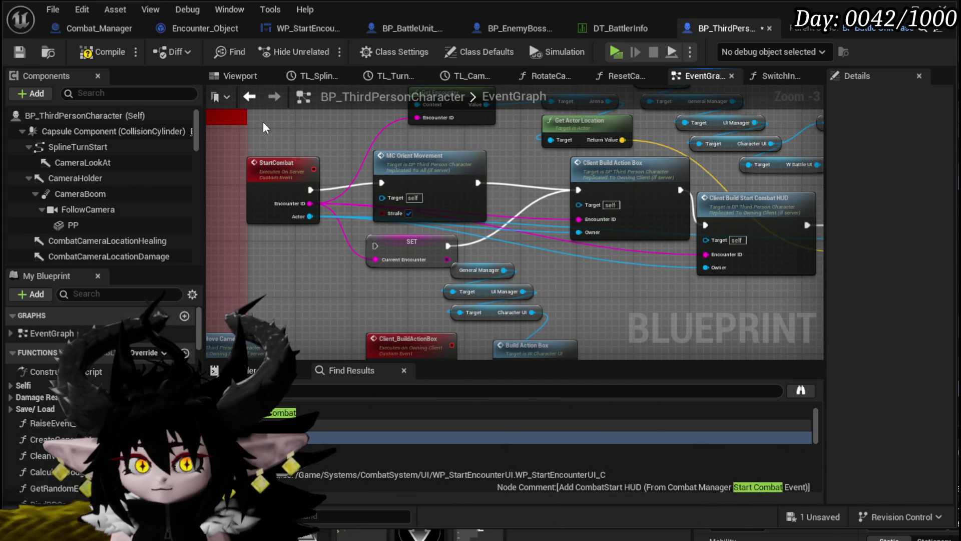
left_click(20, 52)
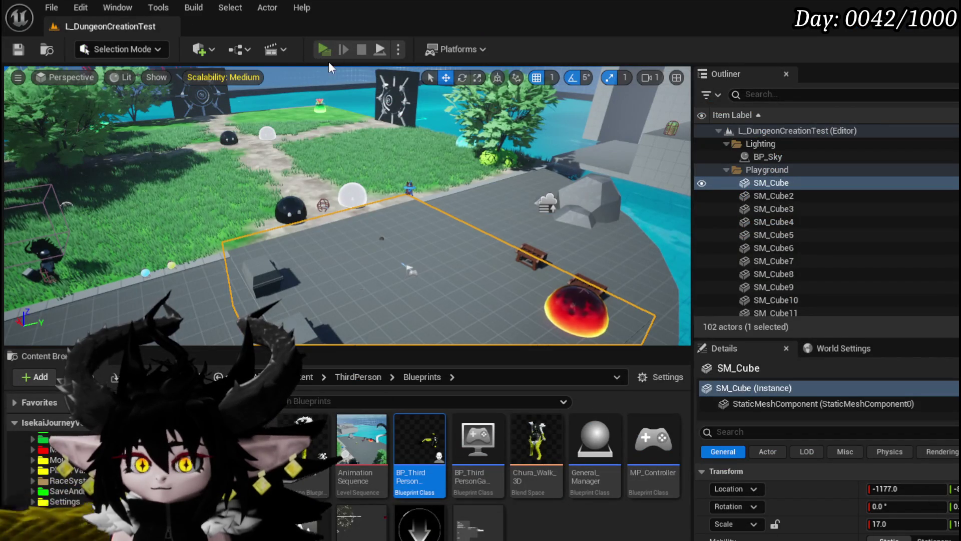
Run another PIE boss fight, choosing X at the prompt, then stop it and view BP_EnemyBoss_SlimeYY's Phase3 graph
left_click(322, 49)
key("w")
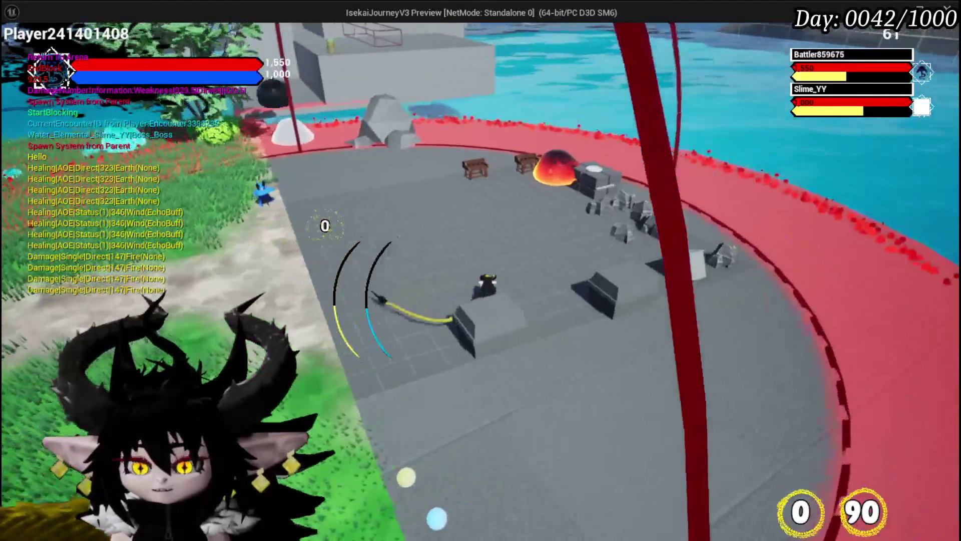
key("alt+Tab")
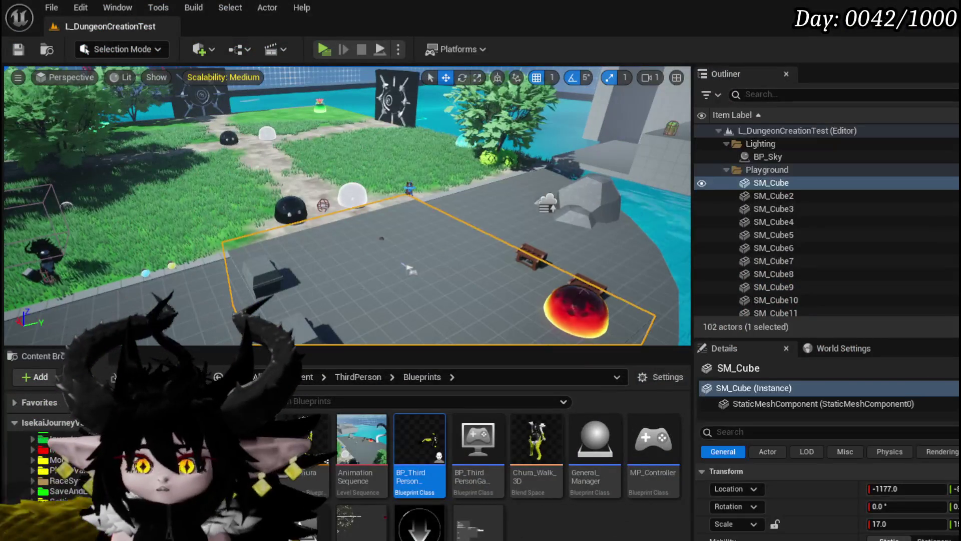
left_click(317, 49)
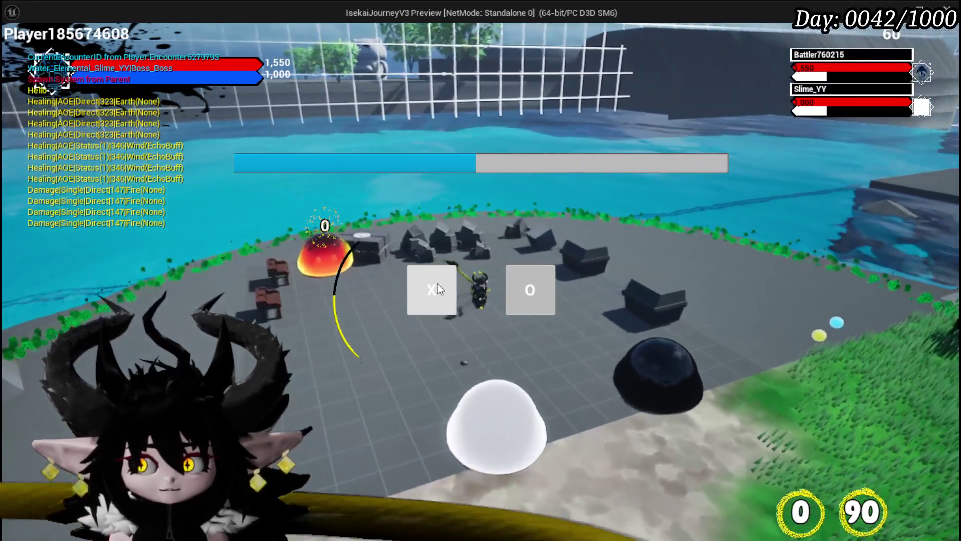
left_click(438, 284)
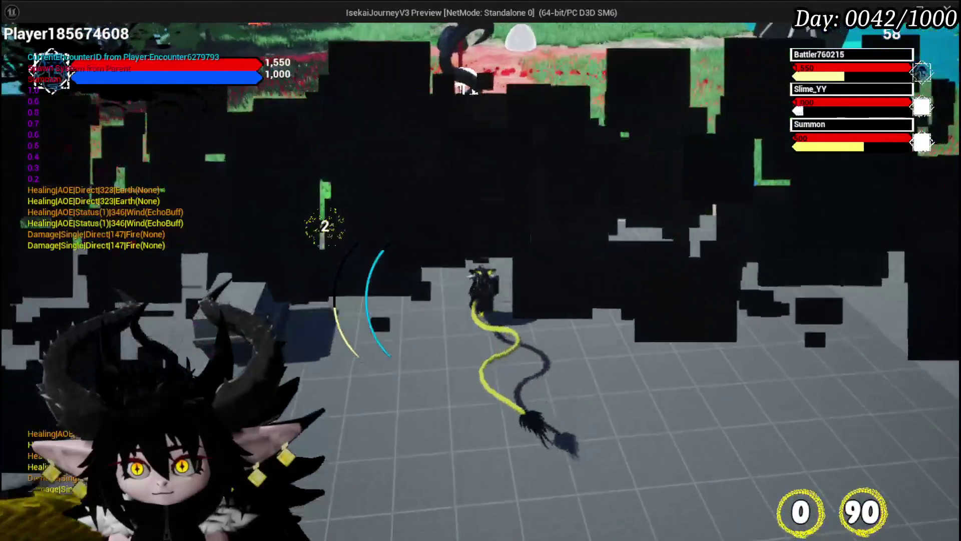
key("Escape")
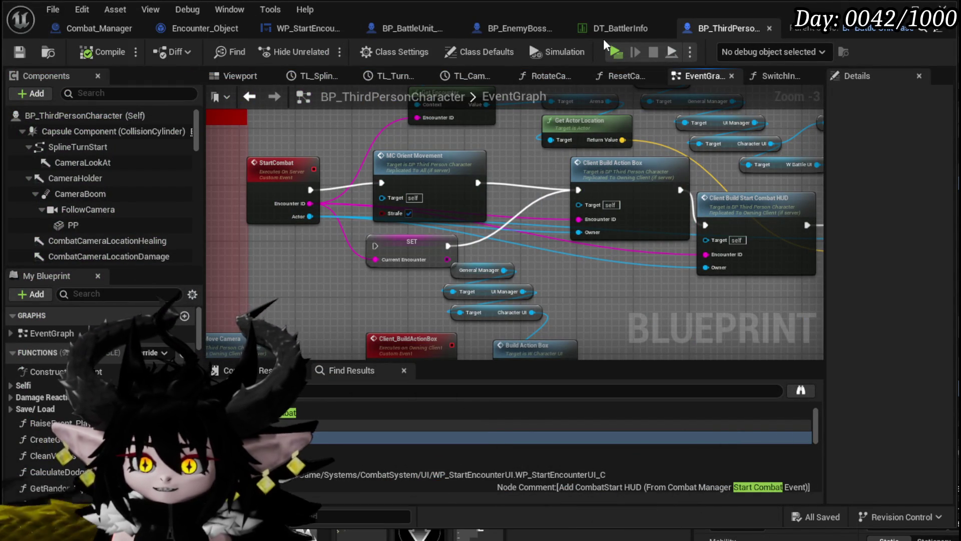
left_click(495, 28)
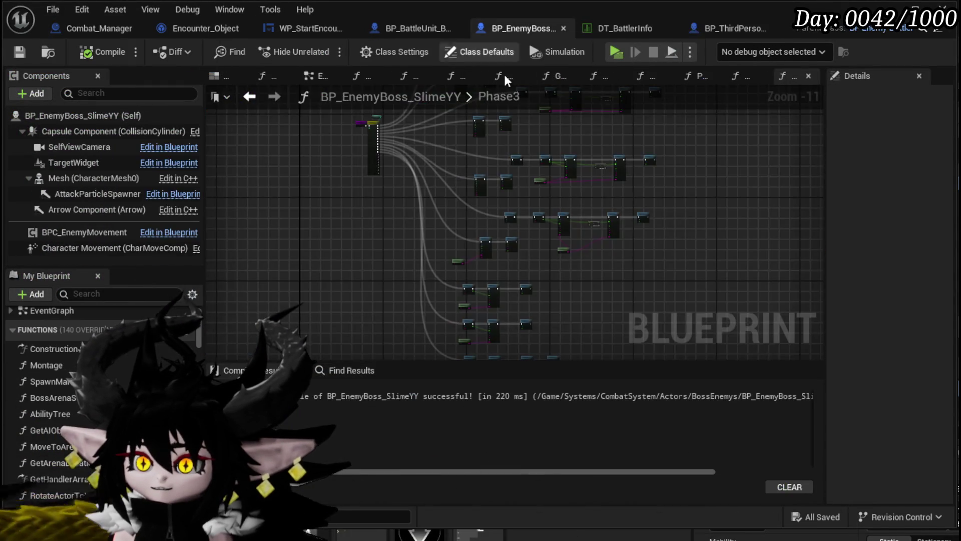
Pan the Phase3 graph to the Spawn Tower node and compile BP_EnemyBoss_SlimeYY
scroll(310, 263, "up", 8)
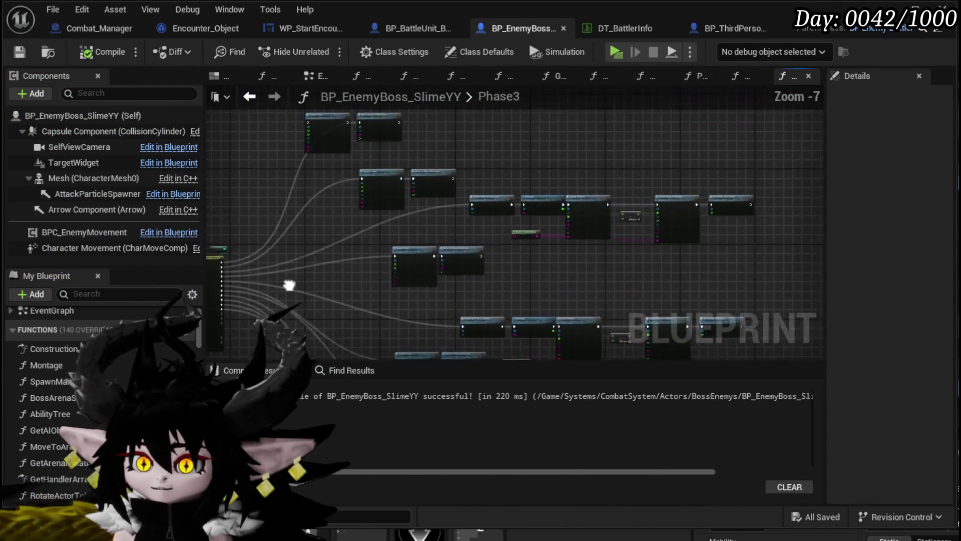
mouse_move(329, 167)
left_mouse_down()
mouse_move(345, 250)
mouse_move(336, 191)
mouse_move(369, 186)
mouse_move(307, 200)
mouse_move(407, 208)
left_mouse_up()
mouse_move(516, 189)
left_mouse_down()
mouse_move(504, 172)
mouse_move(416, 150)
left_mouse_up()
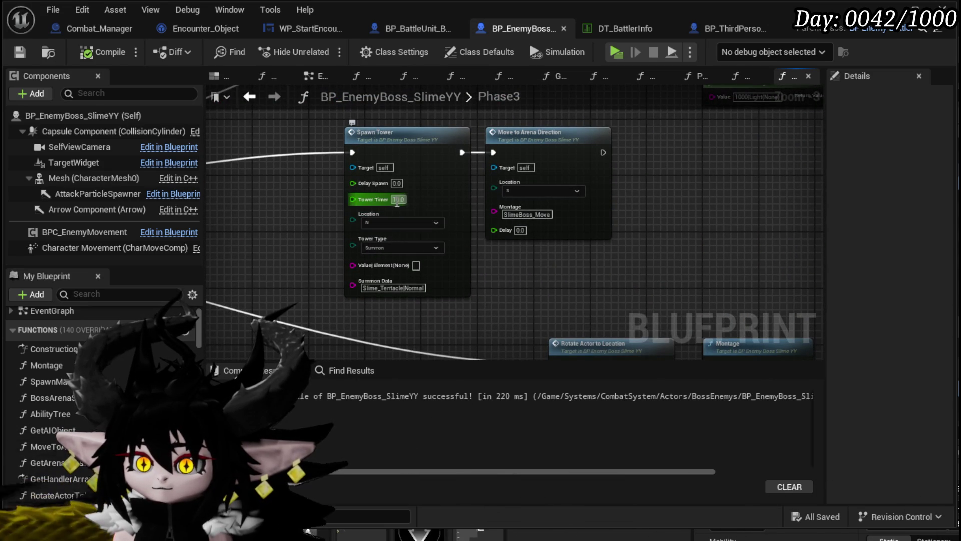
left_click(105, 48)
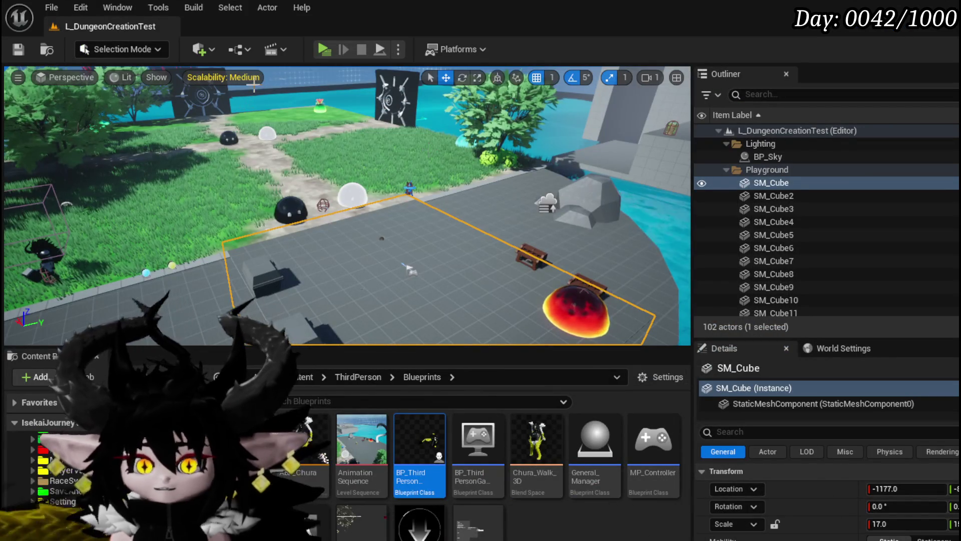
Start PIE, cast a water splash spell, and play the Void Movement card
left_click(318, 47)
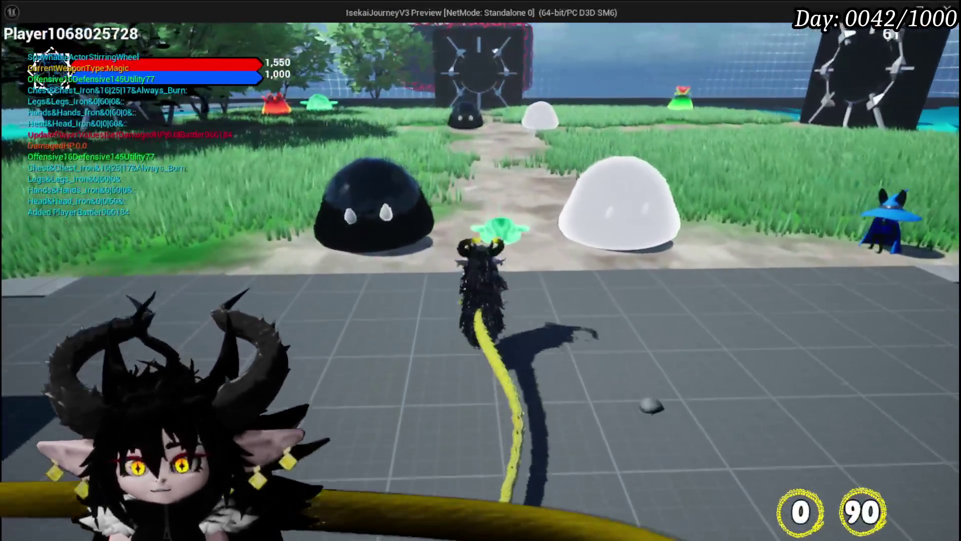
left_click(481, 271)
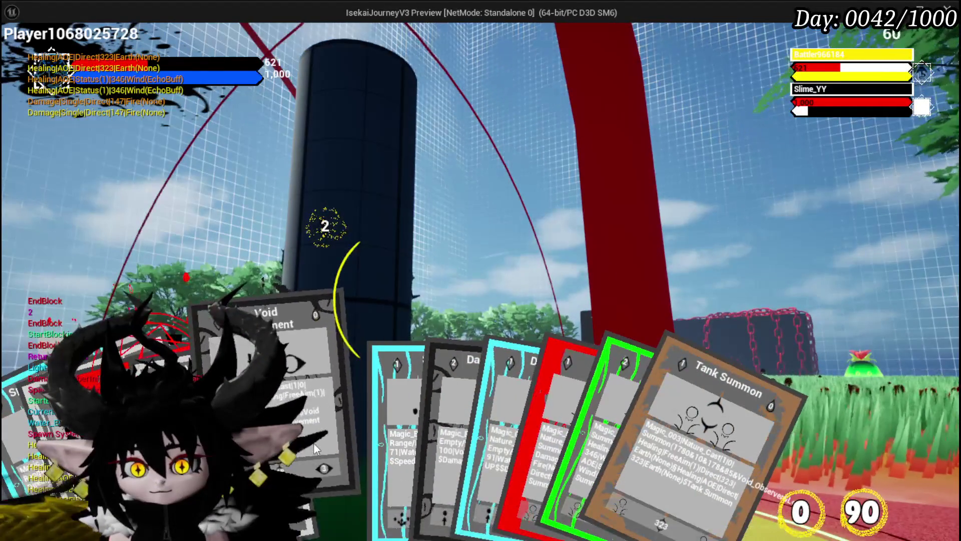
left_click(314, 442)
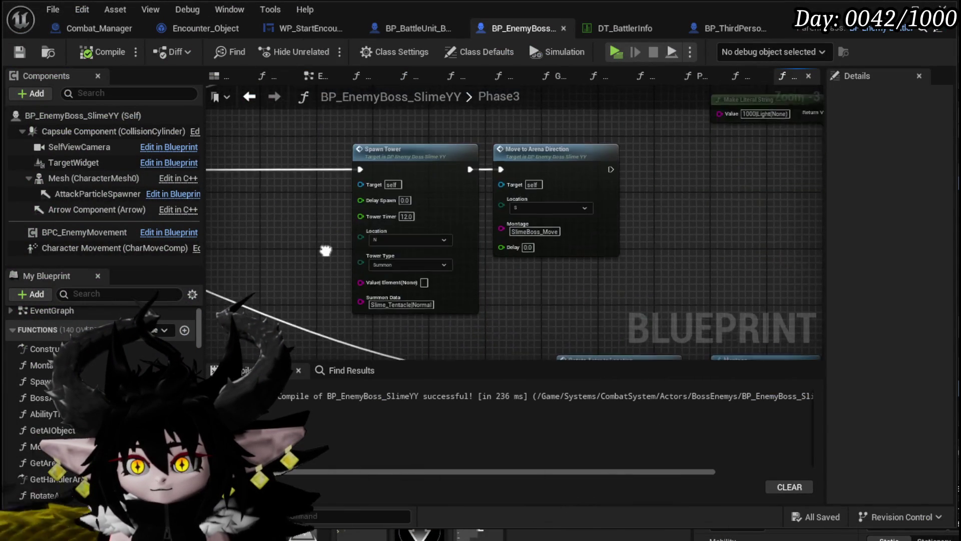
Set the Spawn Tower node's Tower Timer to 13.0, then compile and save the boss blueprint
left_click_drag(327, 265, 327, 273)
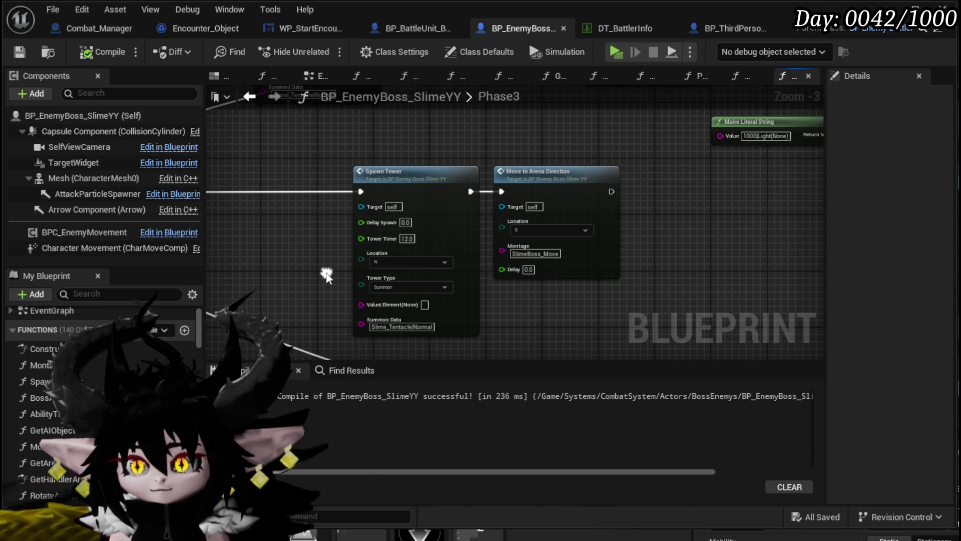
scroll(327, 273, "down", 3)
scroll(377, 218, "up", 2)
left_click_drag(388, 255, 441, 207)
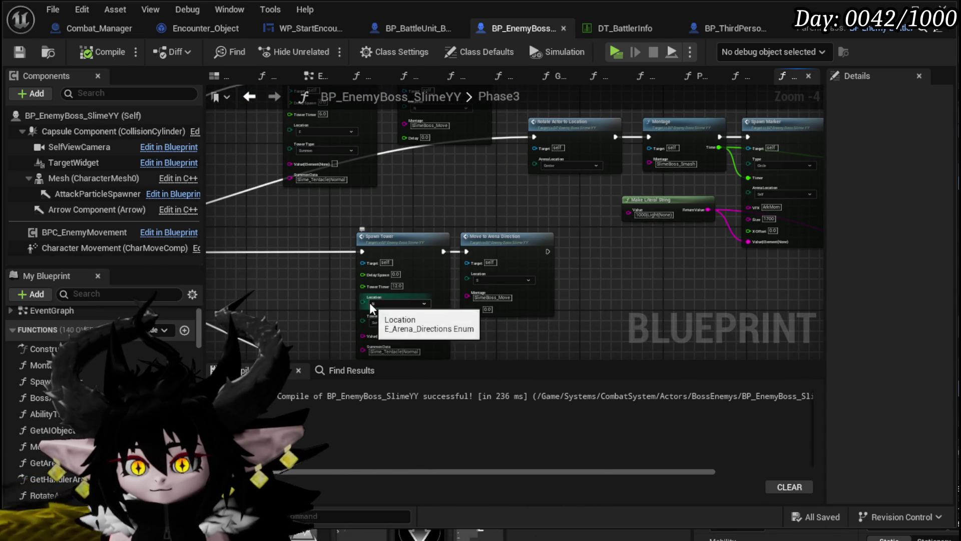
scroll(299, 289, "up", 3)
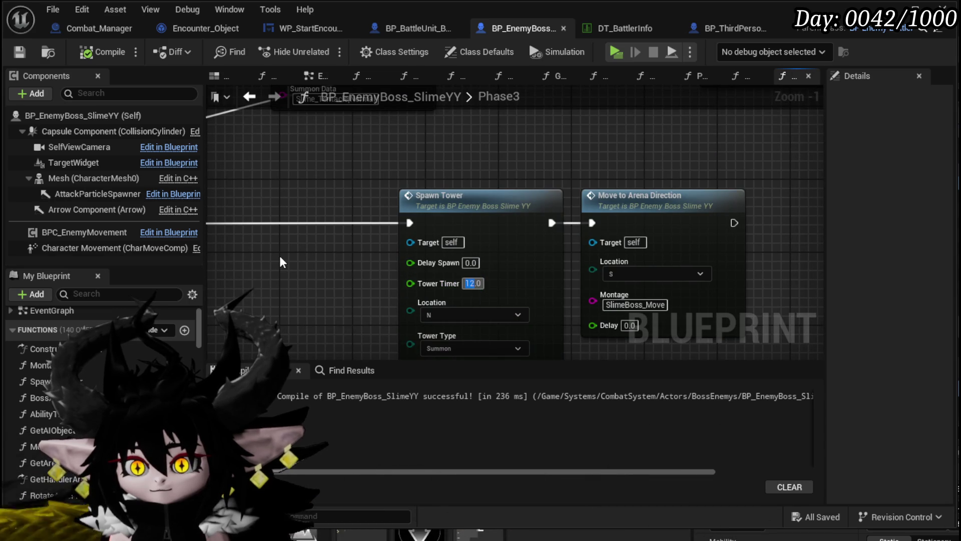
type("13")
key("Return")
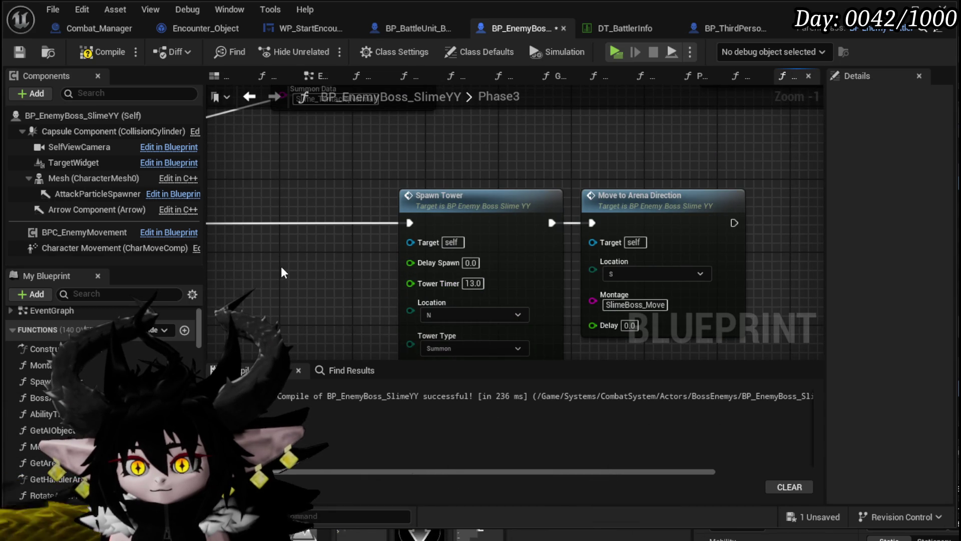
left_click(89, 53)
left_click(19, 51)
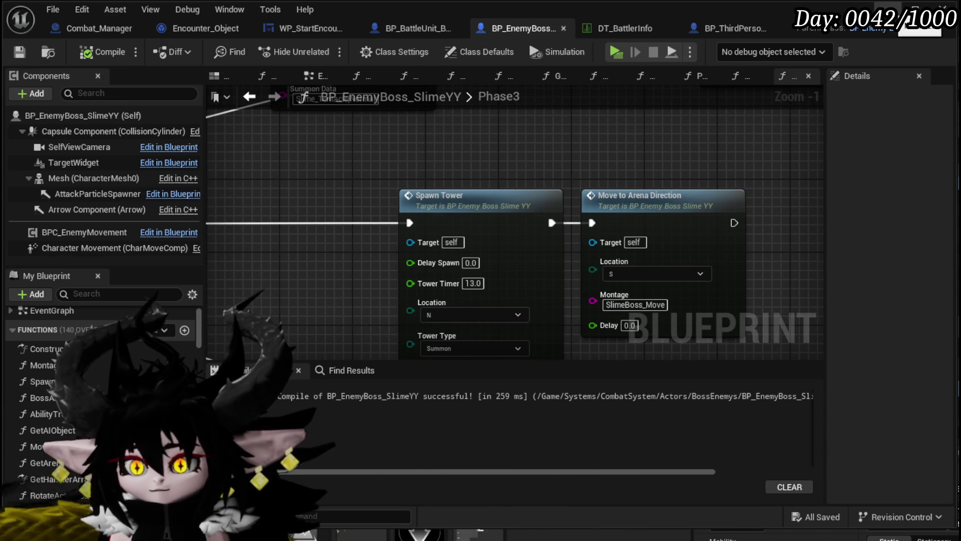
Bring the lower Spawn Tower pair into view and save all modified assets
scroll(358, 204, "down", 3)
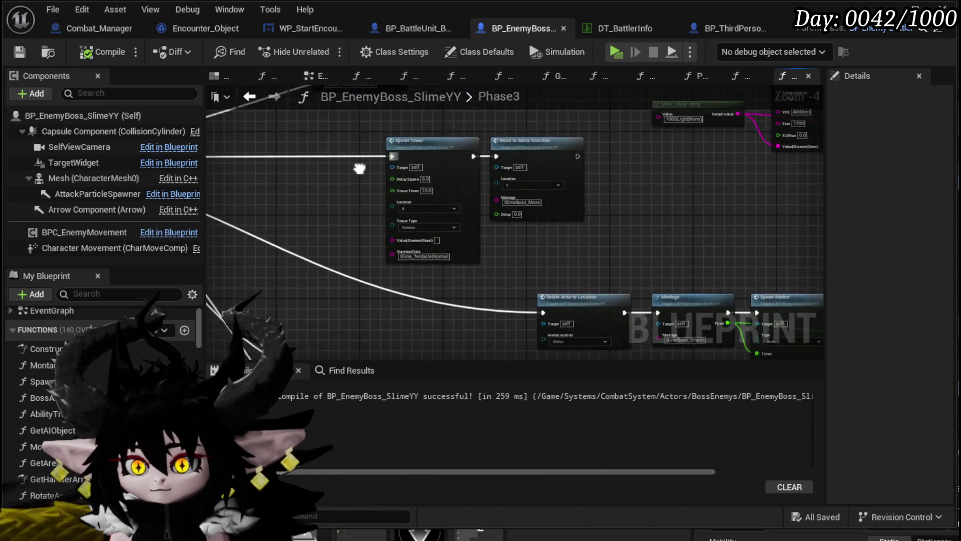
mouse_move(318, 153)
left_mouse_down()
mouse_move(750, 135)
mouse_move(656, 166)
mouse_move(651, 135)
mouse_move(761, 211)
left_mouse_up()
left_click_drag(610, 317, 586, 261)
key("ctrl+s")
left_click(904, 7)
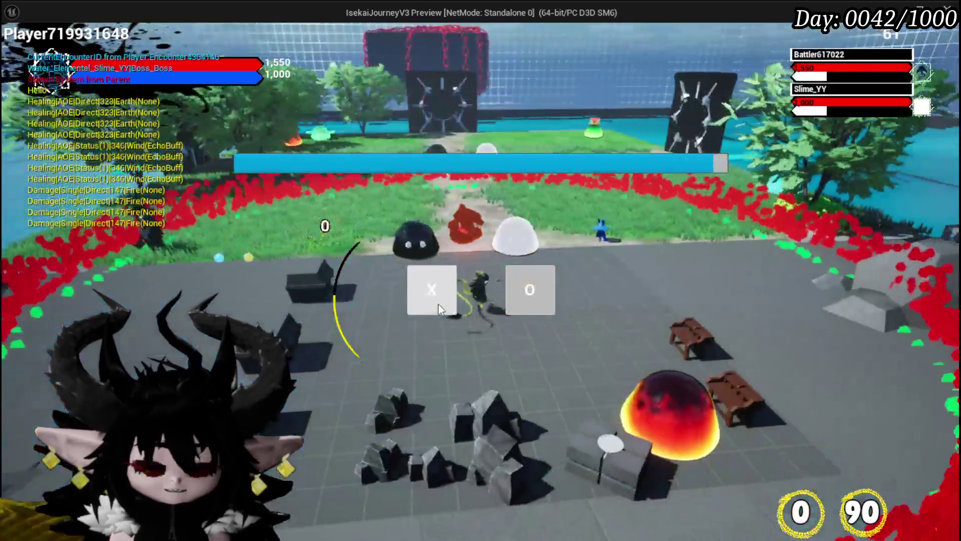
left_click(438, 308)
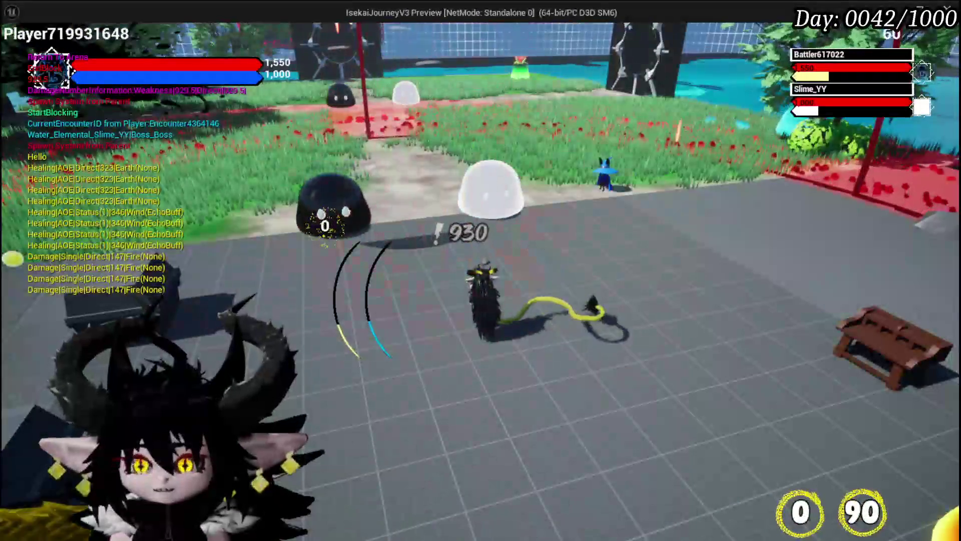
key("a")
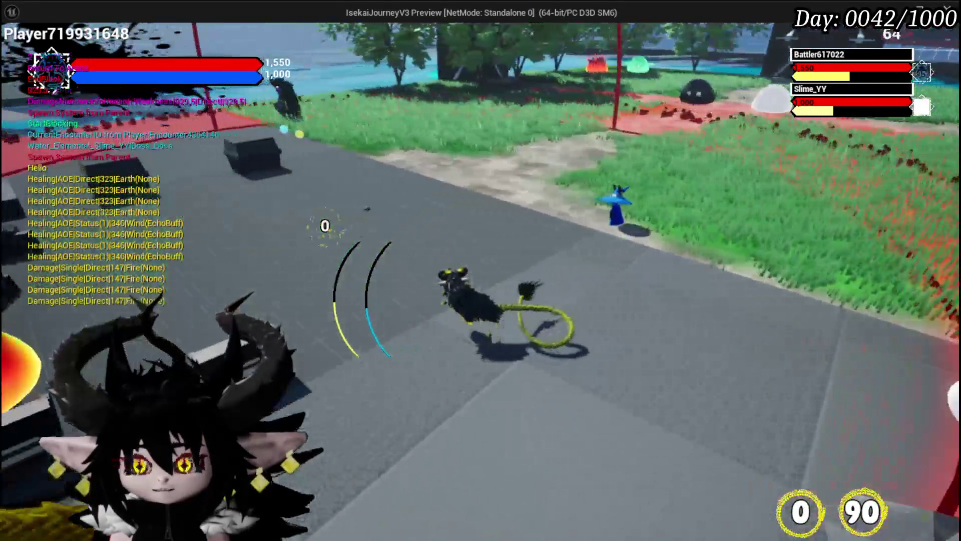
key("w")
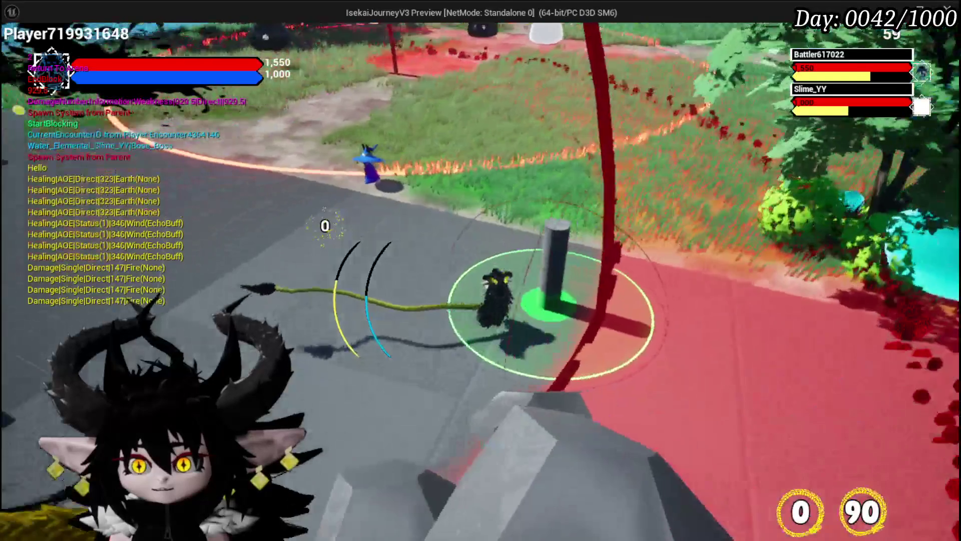
key("w")
key("w")
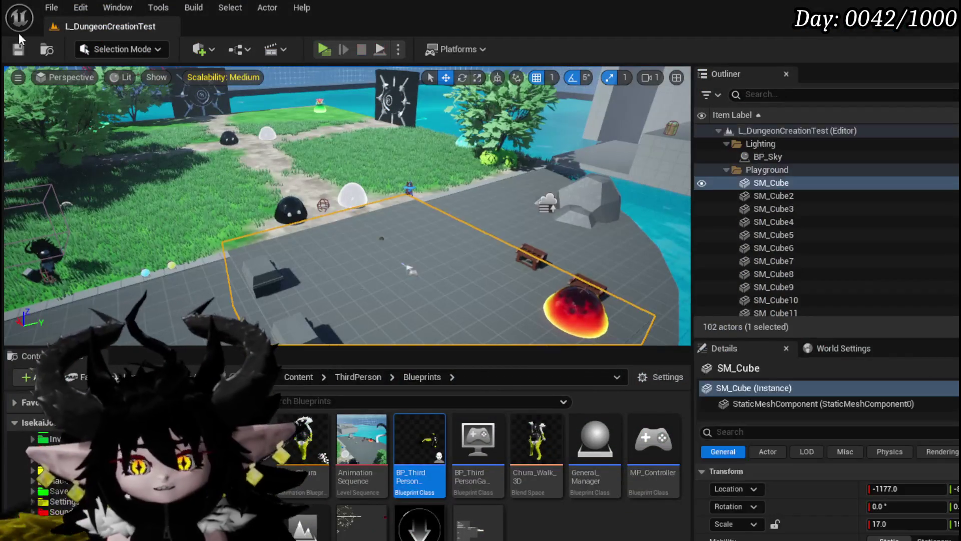
left_click(19, 49)
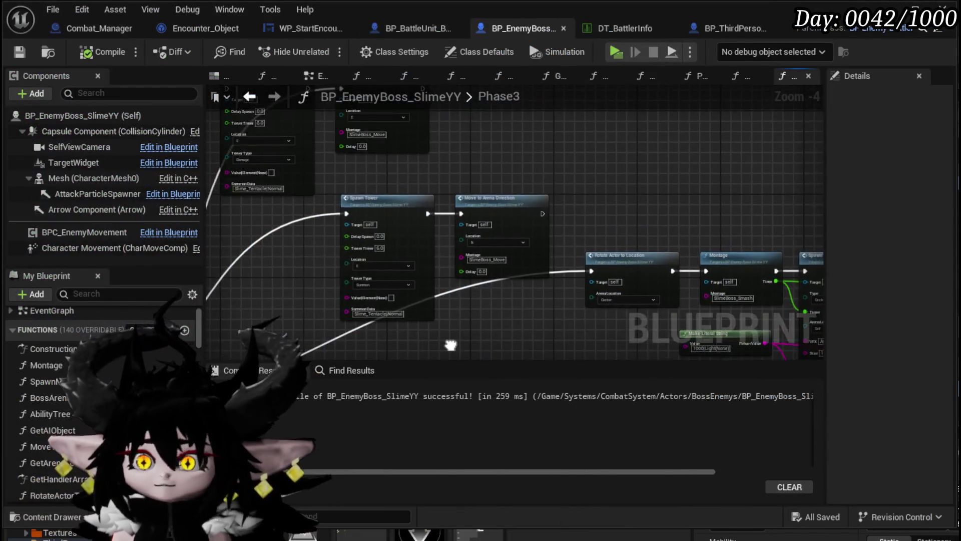
In SpawnTower, paste the copied Bind and Create Event nodes, then delete them after trial searches
double_click(446, 341)
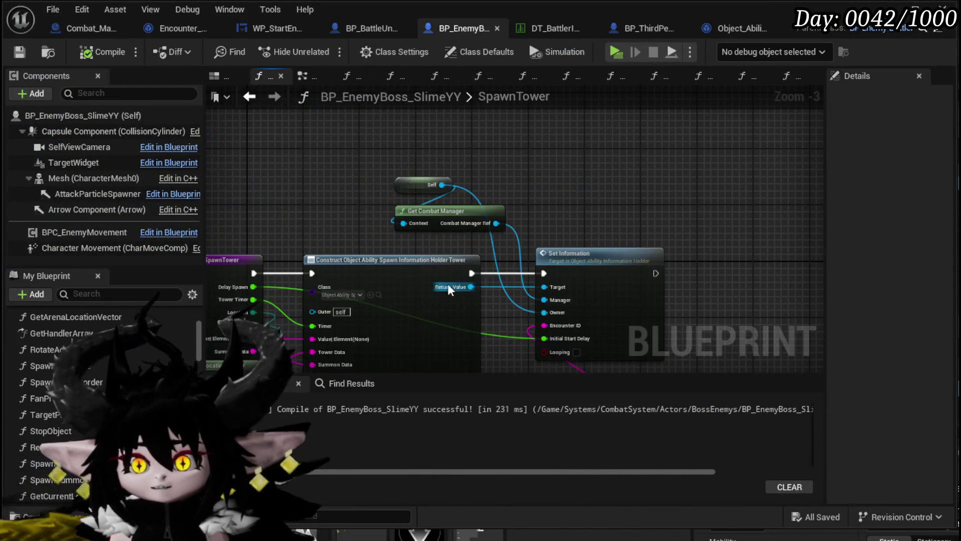
left_click_drag(359, 210, 617, 233)
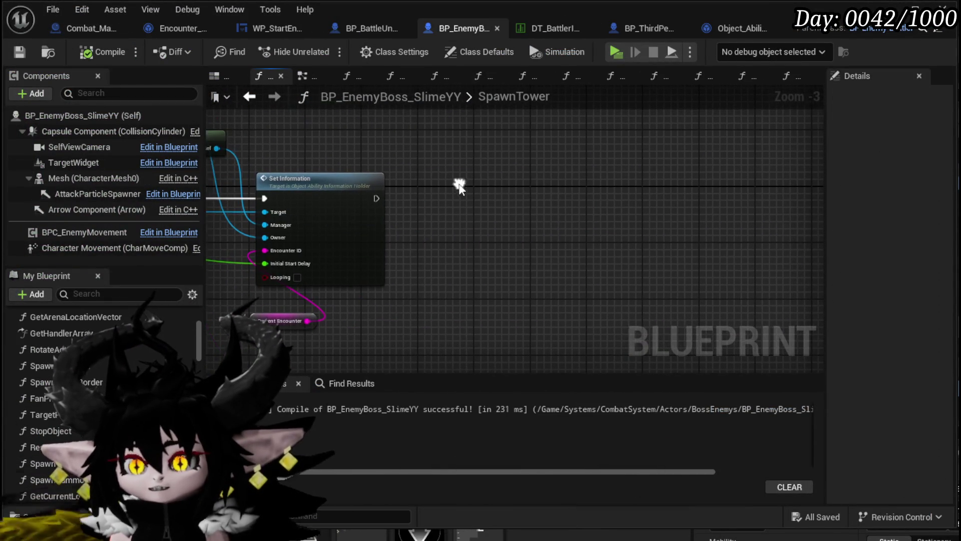
key("ctrl+v")
left_click_drag(436, 196, 493, 239)
left_click_drag(321, 211, 423, 209)
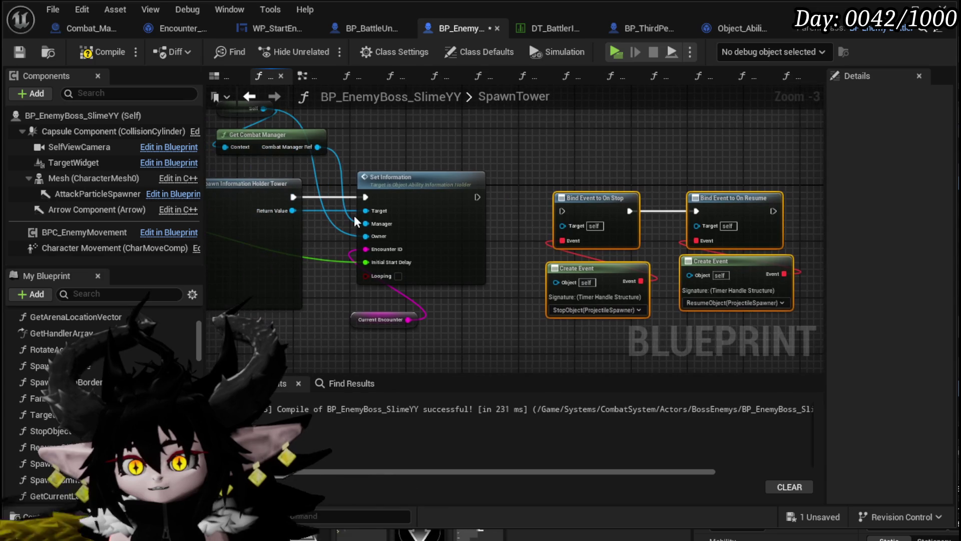
mouse_move(614, 258)
left_mouse_down()
mouse_move(570, 228)
mouse_move(566, 157)
left_mouse_up()
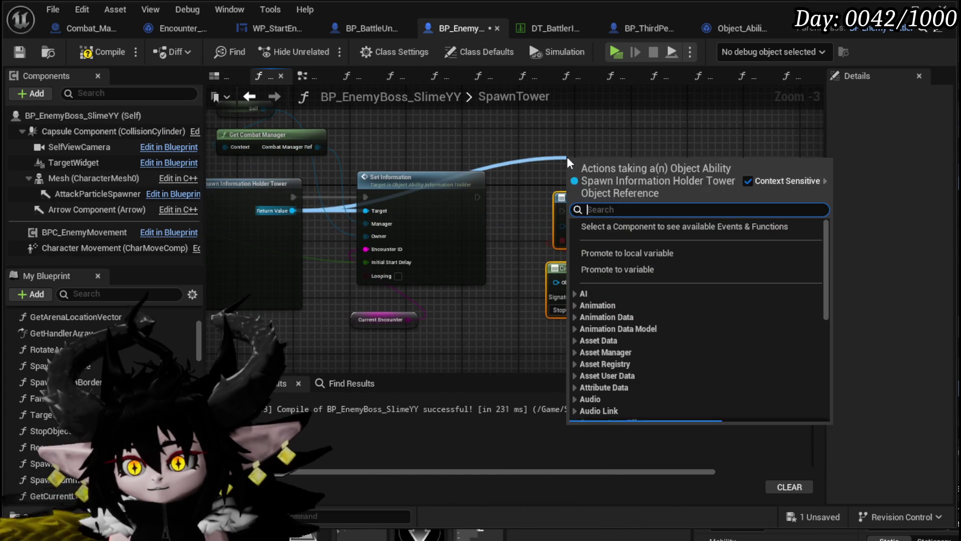
type("Stop")
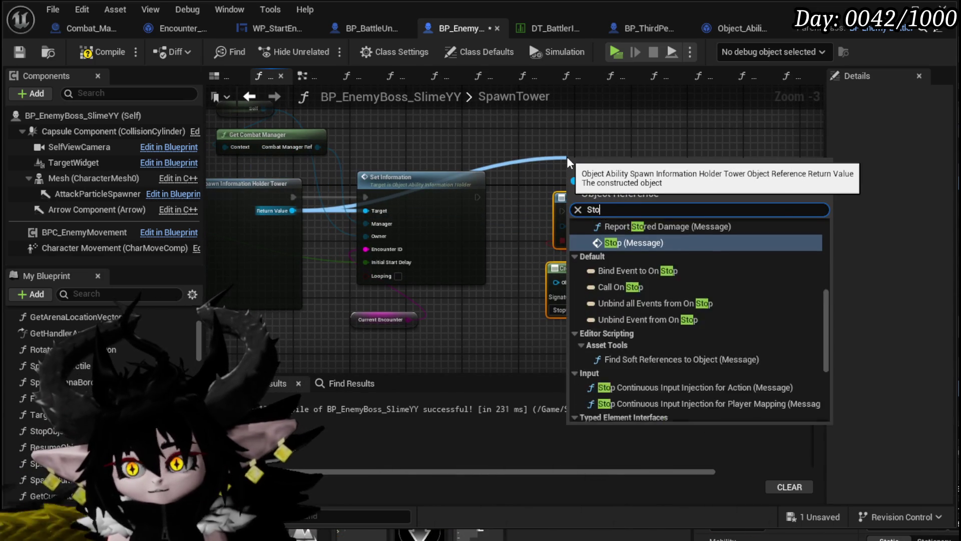
key("BackSpace")
key("BackSpace")
key("BackSpace")
type("Bing")
key("BackSpace")
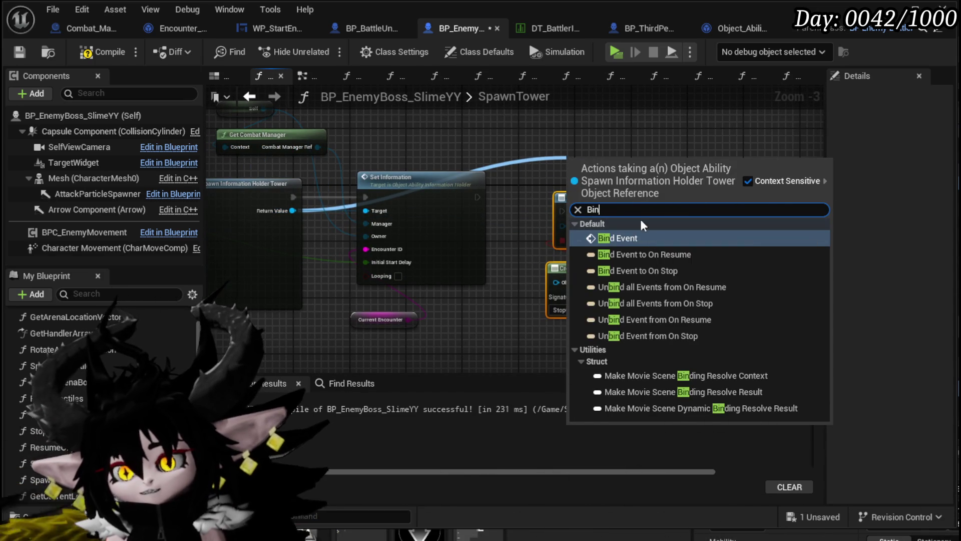
left_click_drag(541, 130, 452, 137)
key("Delete")
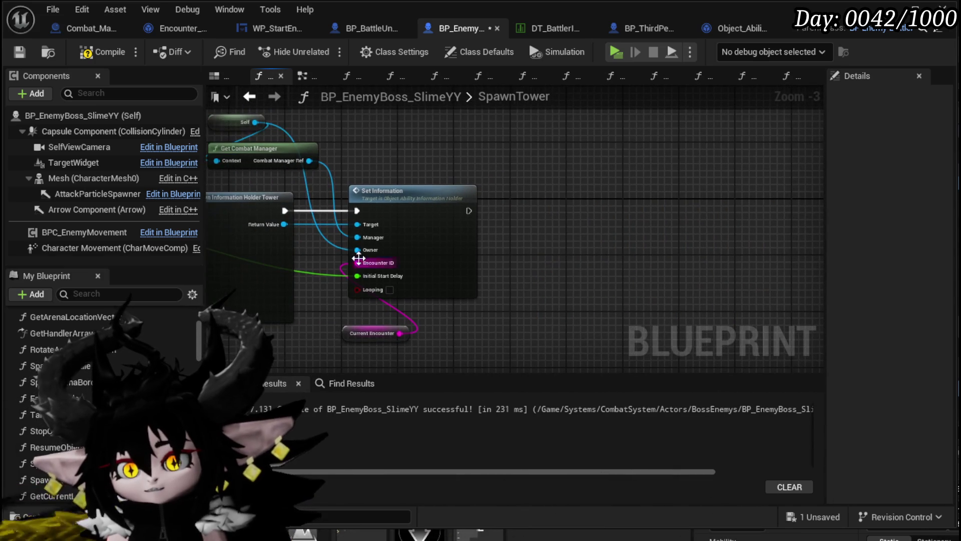
Chain Bind Event to On Stop and Bind Event to On Resume nodes after Set Information
left_click_drag(575, 263, 573, 263)
type("Bind")
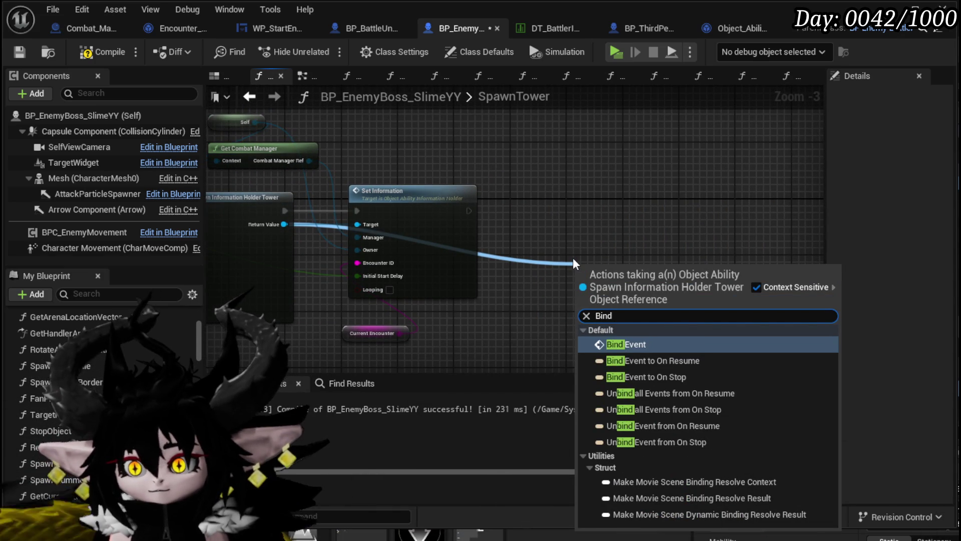
left_click(672, 378)
left_click_drag(638, 281, 583, 203)
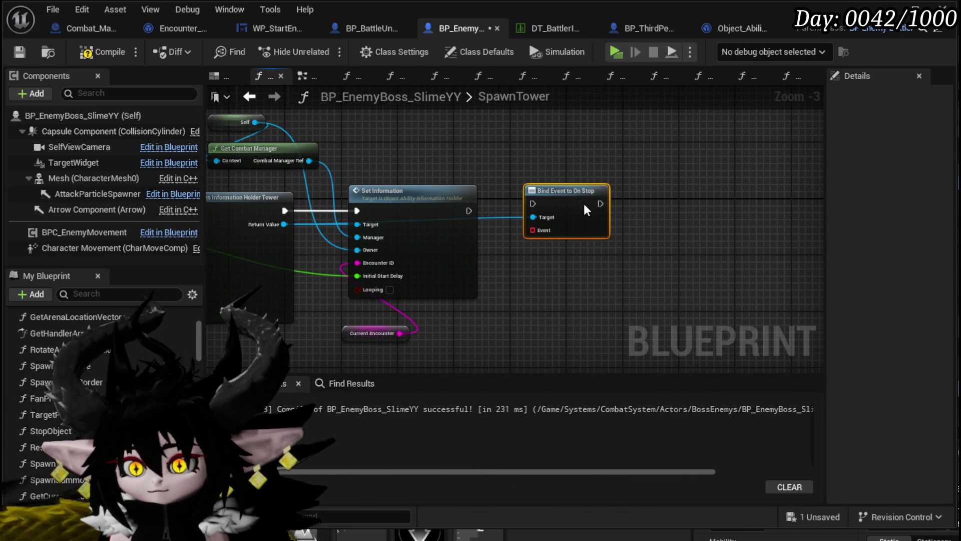
left_click_drag(465, 211, 533, 210)
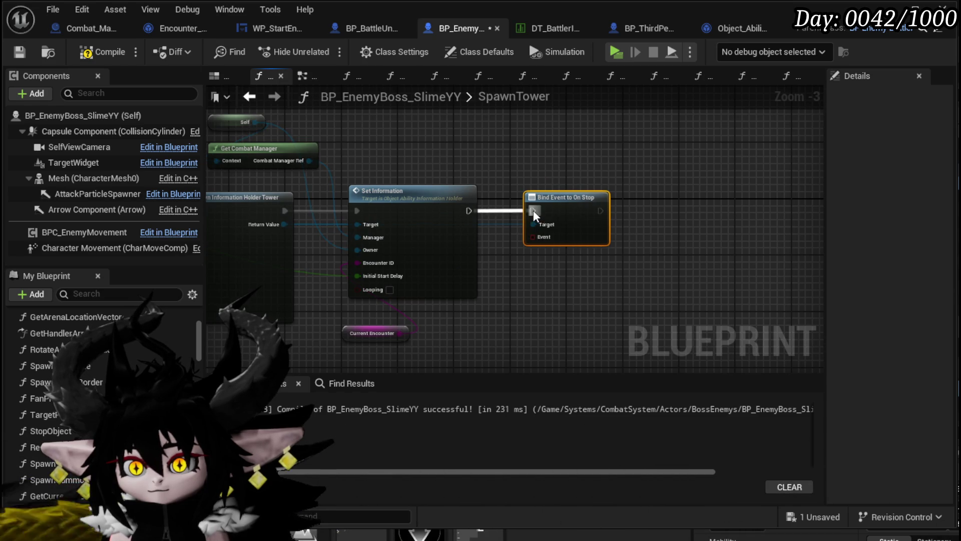
left_click_drag(283, 221, 711, 246)
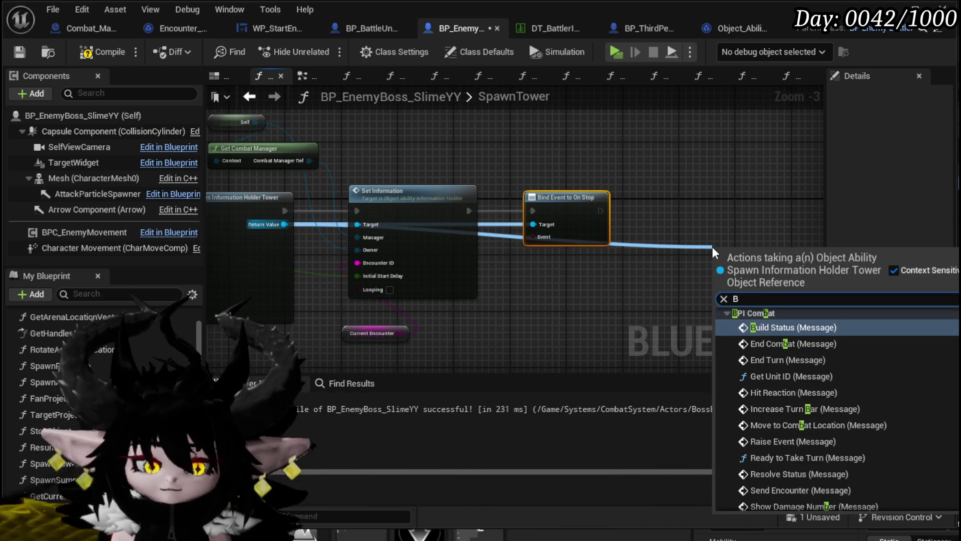
type("Bind on")
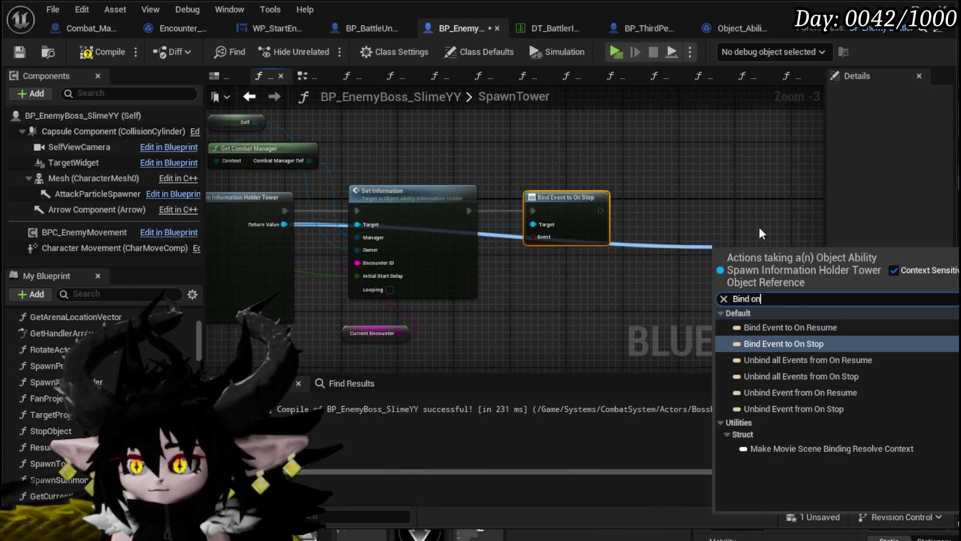
left_click(784, 328)
mouse_move(733, 264)
left_mouse_down()
mouse_move(649, 199)
mouse_move(639, 211)
left_mouse_up()
Wire Create Event nodes into both bindings, selecting StopObject and ResumeObject
left_click_drag(534, 236, 537, 272)
type("Crea")
left_click(608, 329)
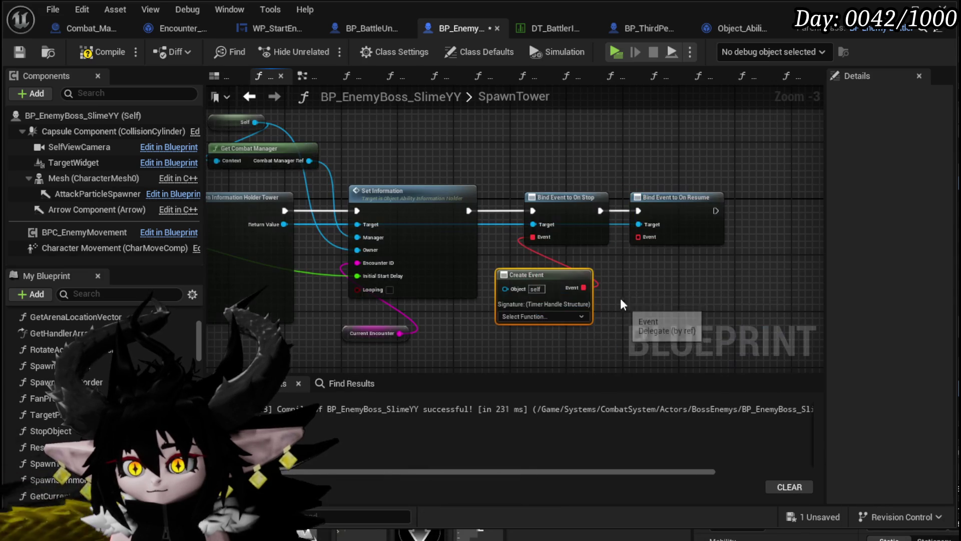
left_click_drag(638, 238, 645, 291)
type("cf")
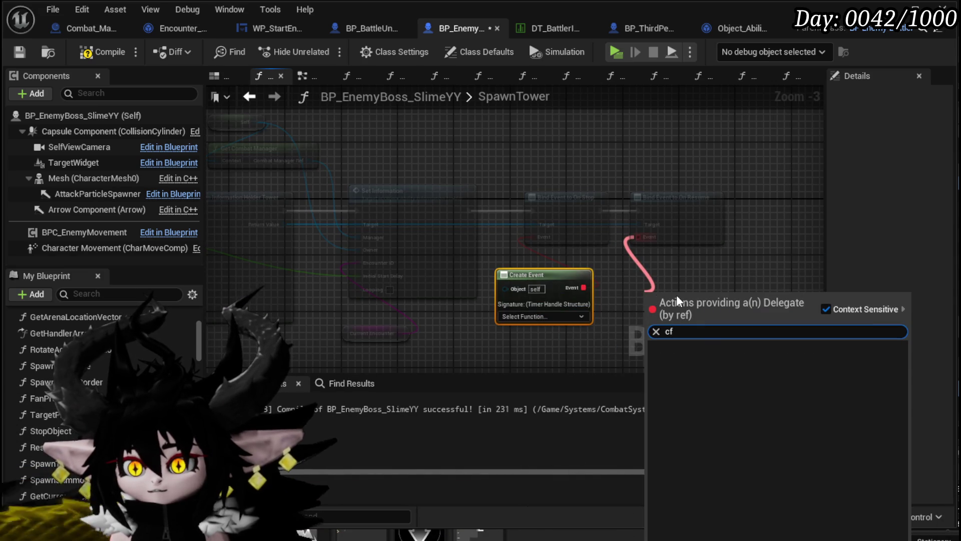
key("BackSpace")
type("rea")
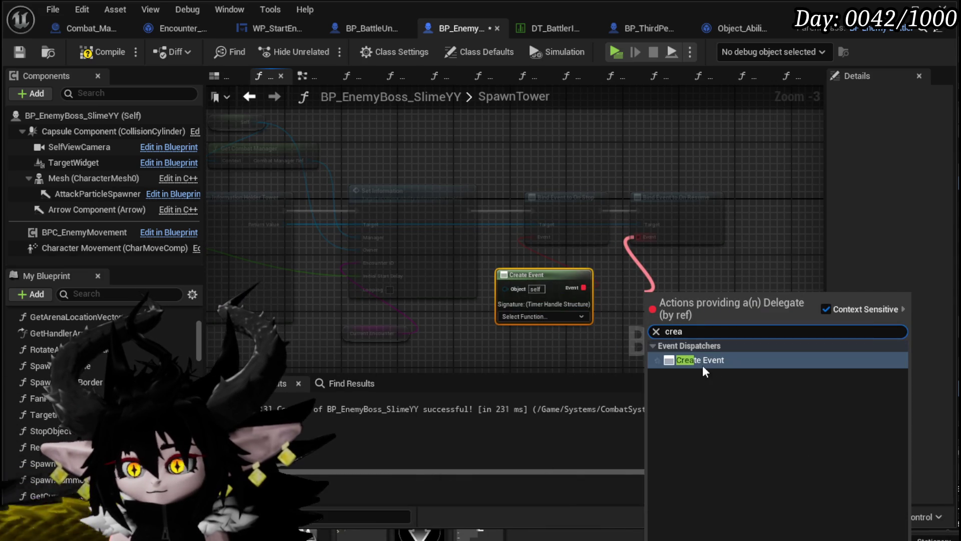
left_click(702, 365)
left_click_drag(712, 272, 678, 273)
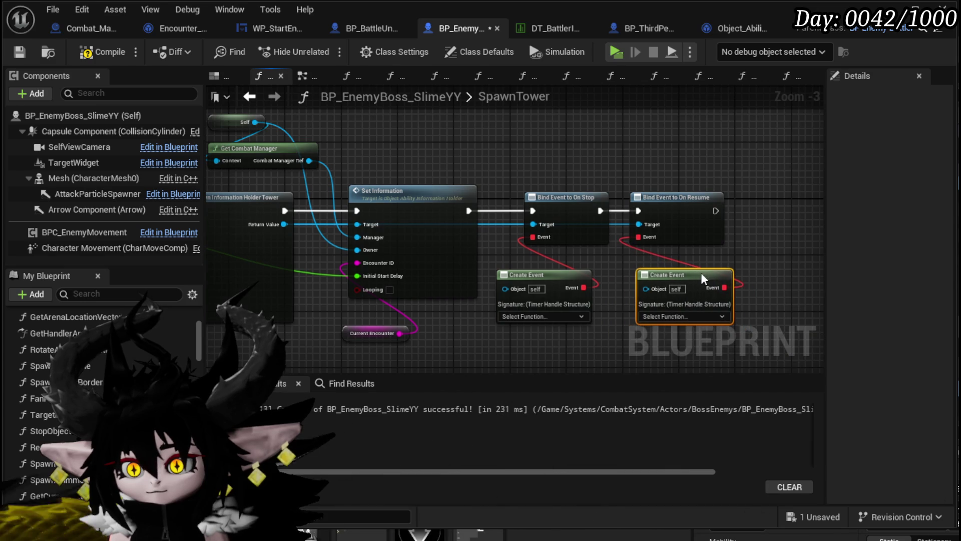
left_click(559, 316)
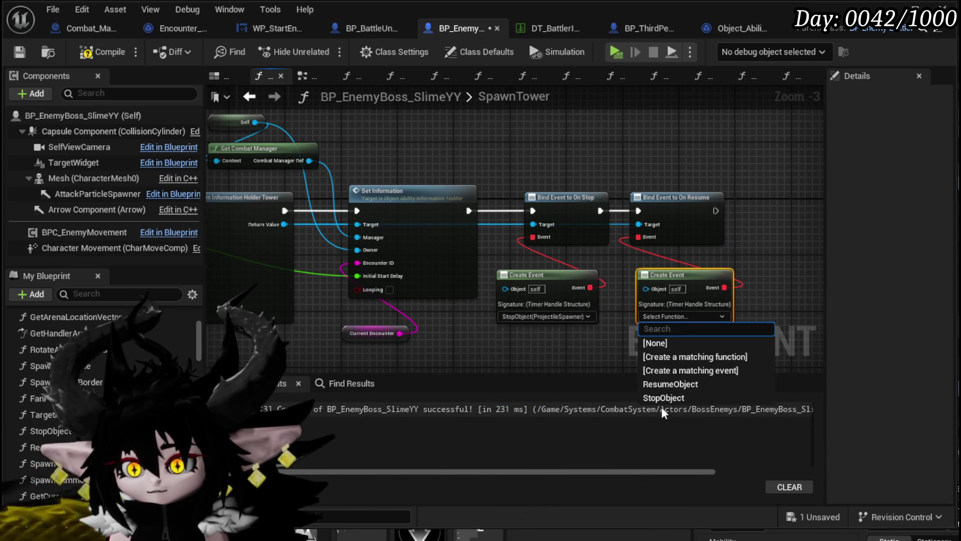
left_click(664, 385)
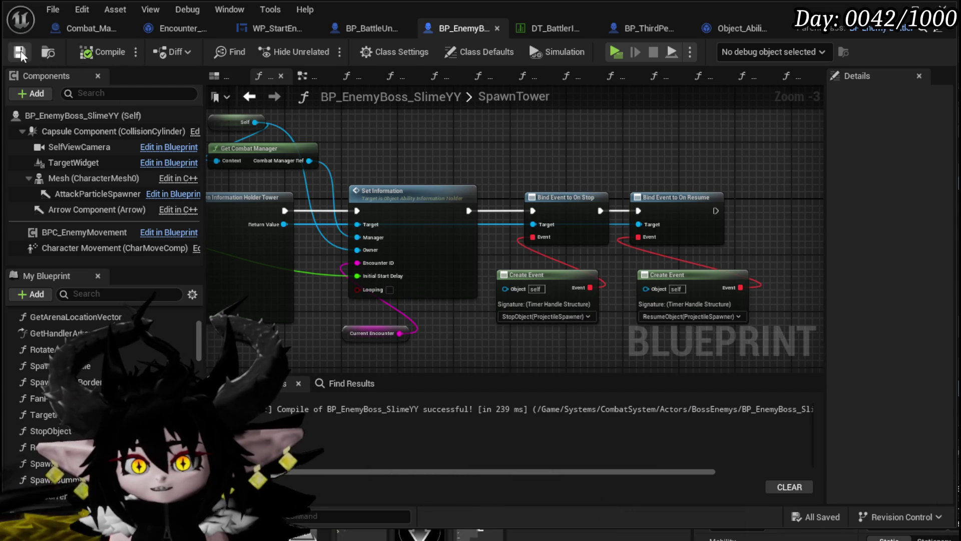
Minimize the Blueprint editor, playtest with Alt+P casting Void Movement, then stop and save the level
left_click(915, 10)
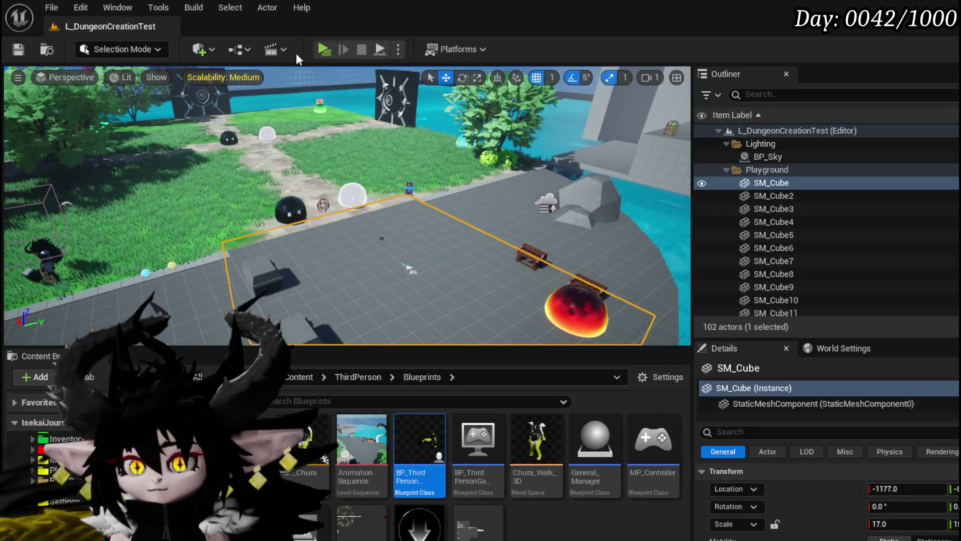
key("alt+p")
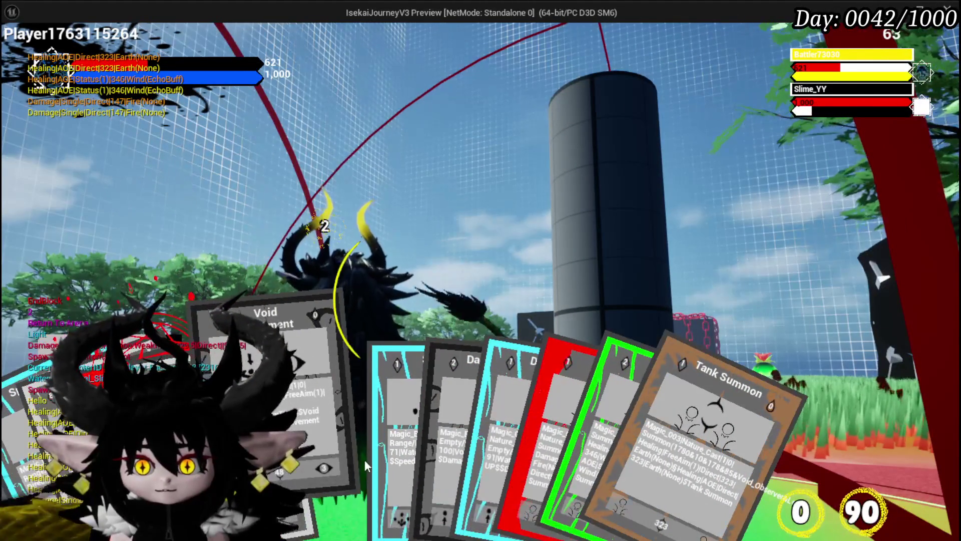
left_click(365, 460)
left_click(430, 419)
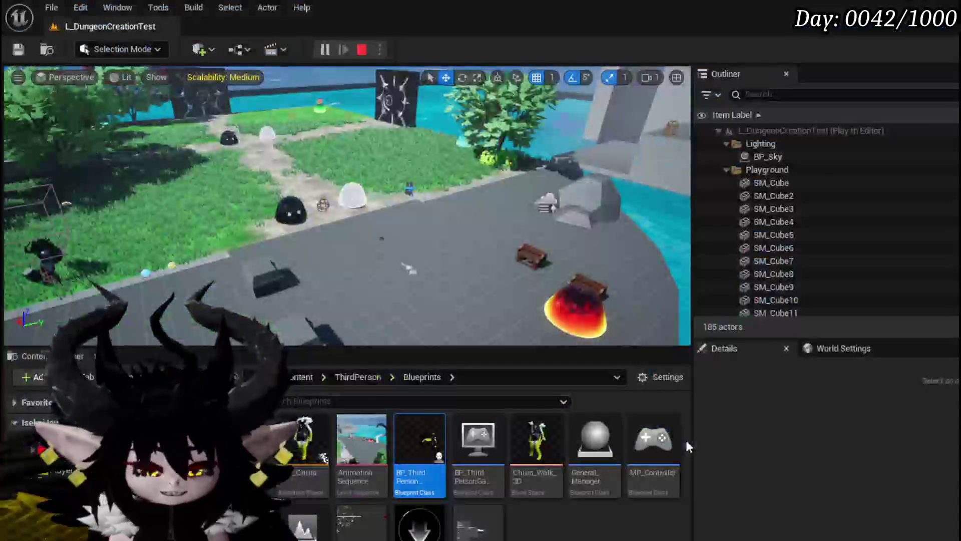
key("Escape")
left_click(19, 50)
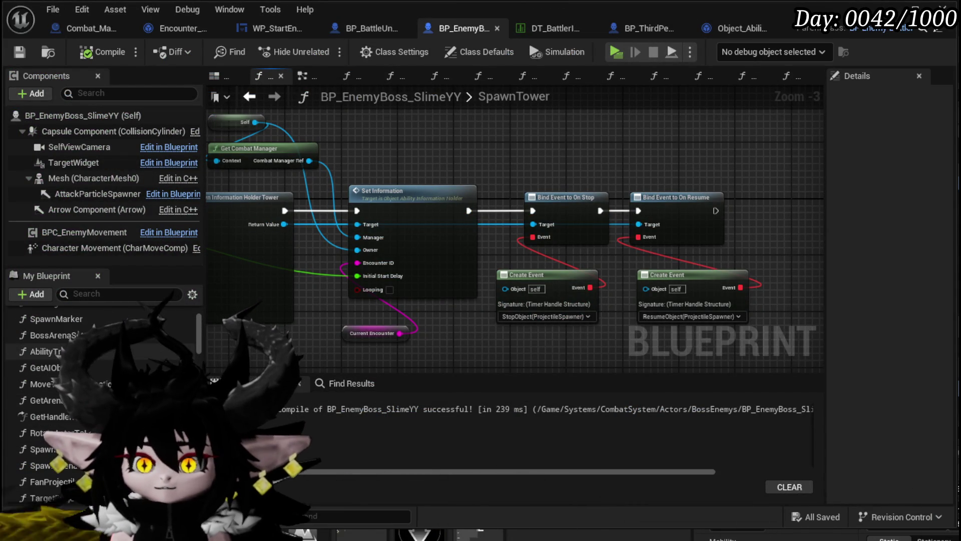
Open Phase3 via AbilityTree, inspect its Rotate, Montage and Spawn Marker nodes, then save and launch PIE
double_click(44, 350)
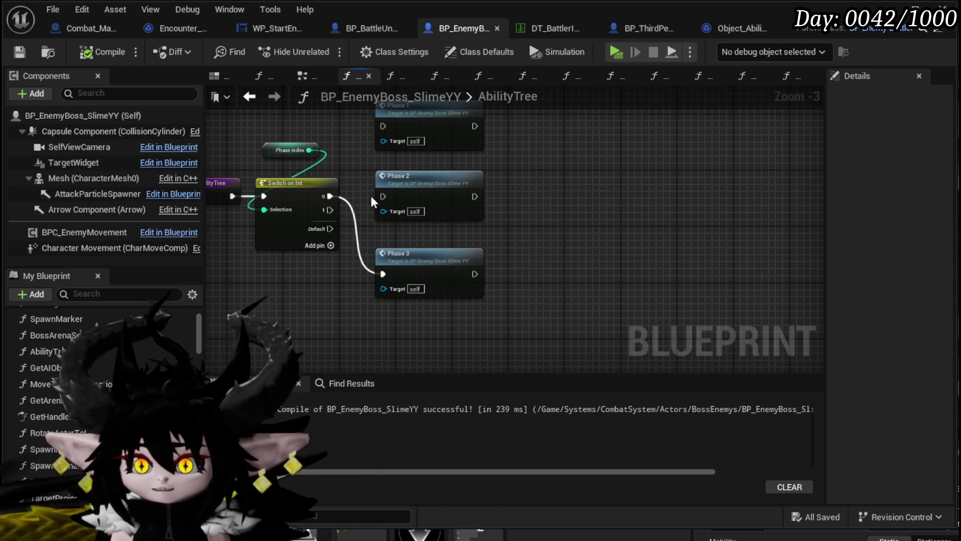
double_click(433, 259)
scroll(562, 255, "up", 2)
mouse_move(562, 255)
left_mouse_down()
mouse_move(369, 235)
mouse_move(263, 312)
mouse_move(635, 300)
mouse_move(426, 366)
mouse_move(372, 304)
left_mouse_up()
scroll(635, 300, "down", 3)
mouse_move(412, 269)
left_mouse_down()
mouse_move(304, 231)
mouse_move(212, 233)
mouse_move(549, 206)
mouse_move(559, 317)
left_mouse_up()
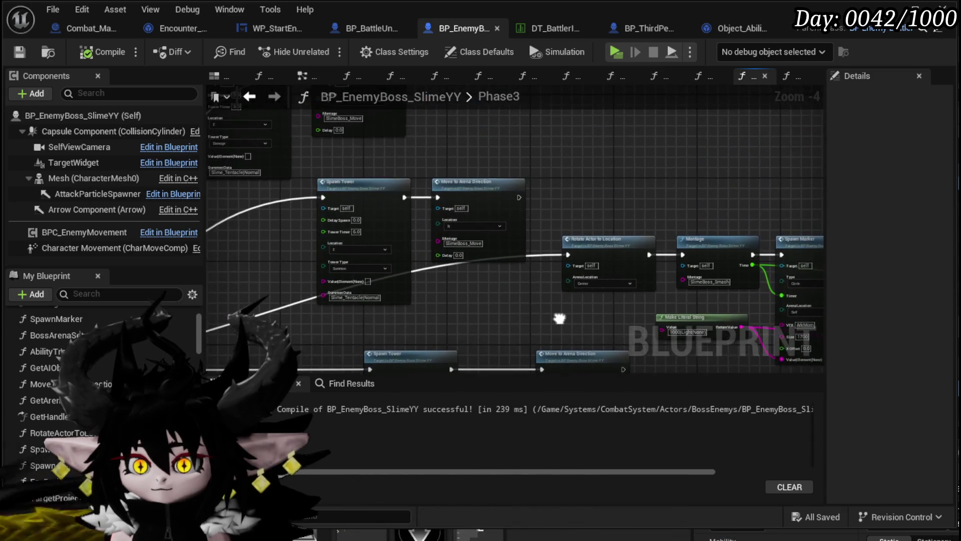
scroll(470, 311, "up", 3)
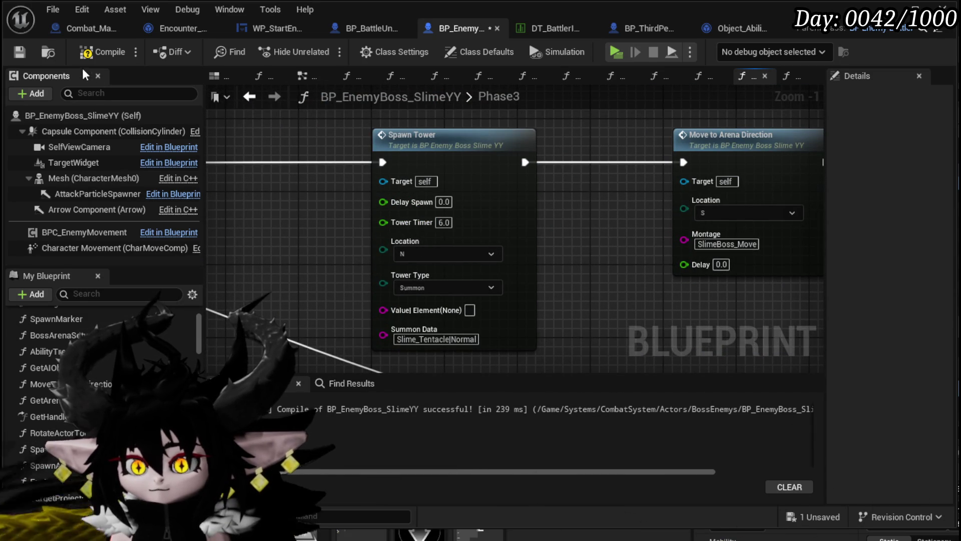
left_click(23, 52)
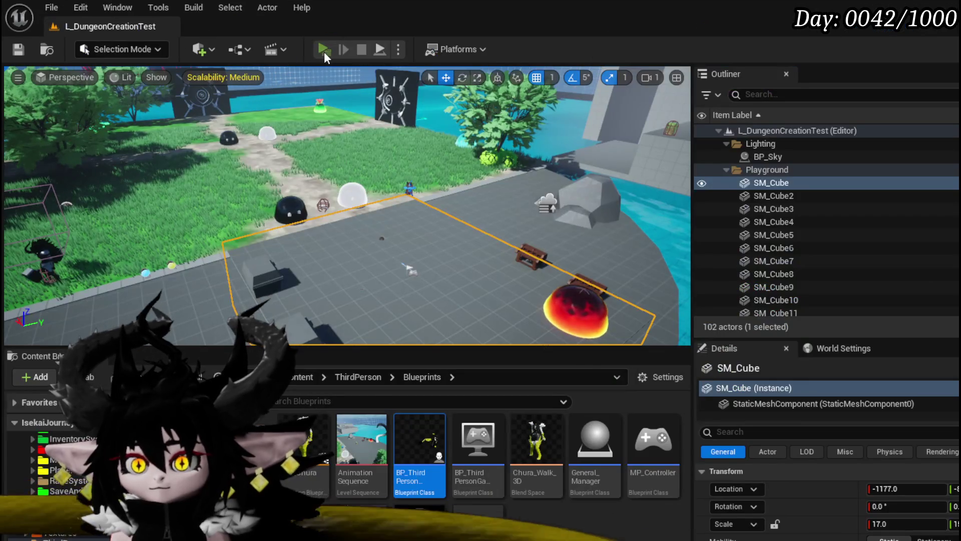
left_click(324, 50)
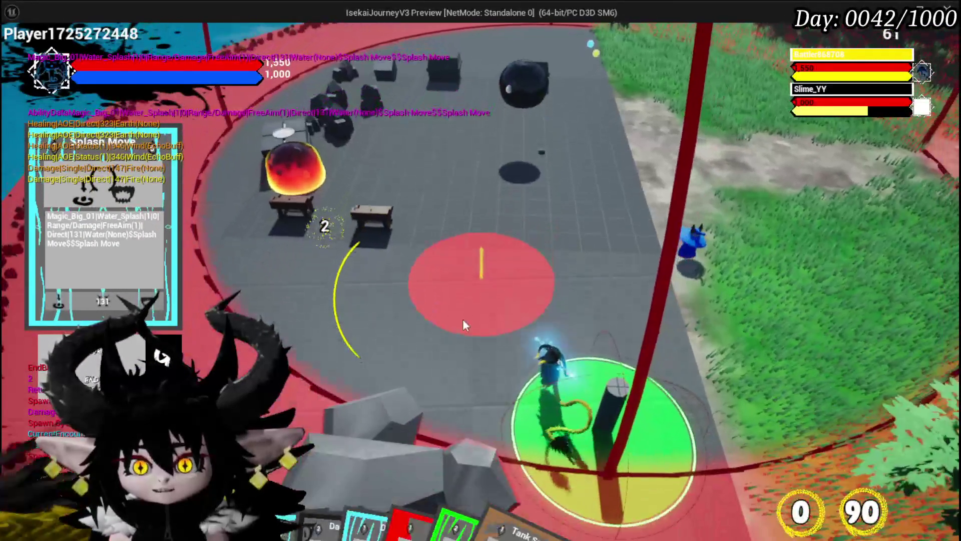
Cast Splash Move and Void Movement against Slime_YY, then close the preview with Esc
left_click(463, 320)
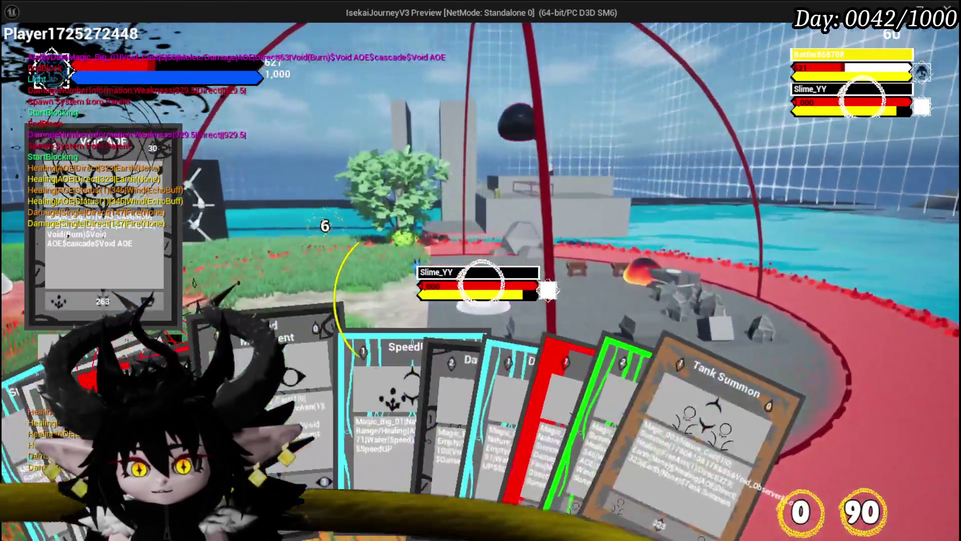
left_click(474, 435)
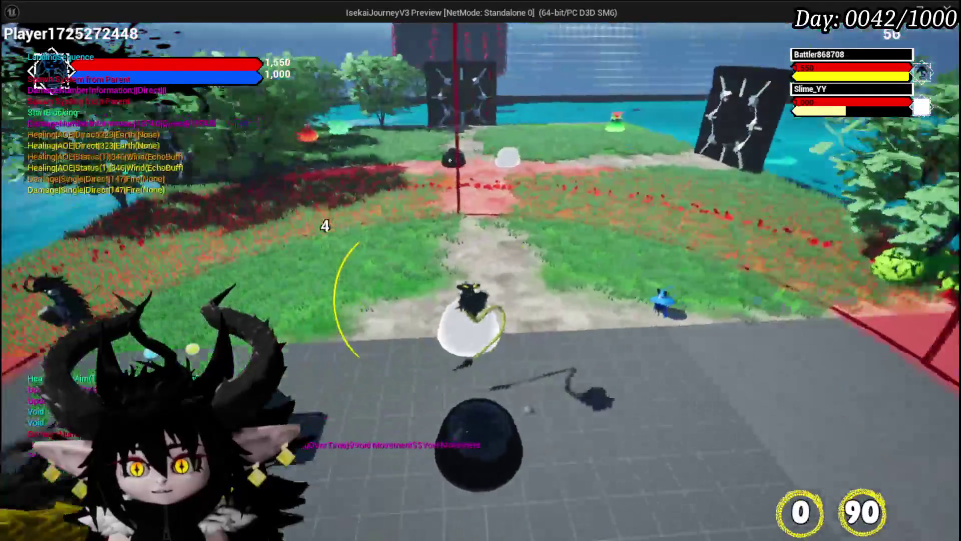
key("Escape")
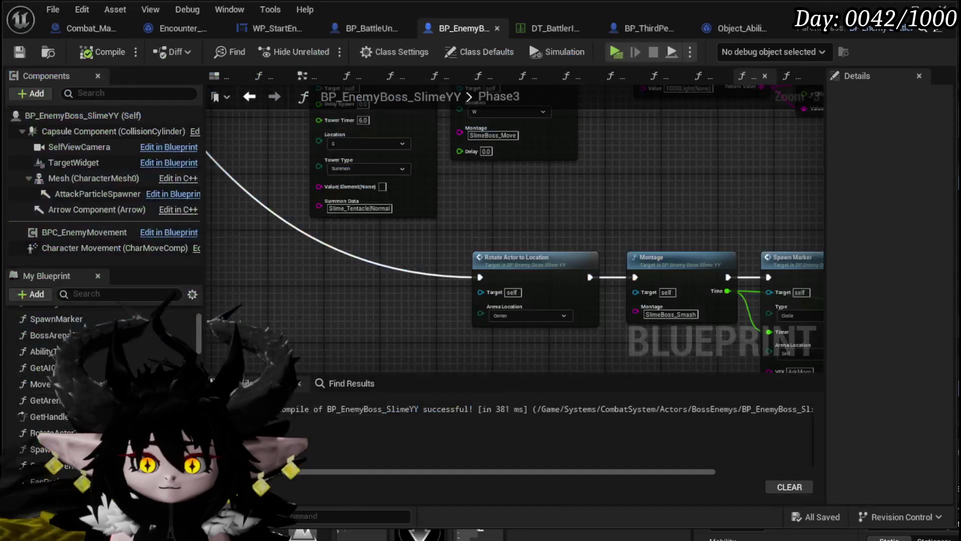
Add a RotateActorToLocation node to Phase3, wired to run before the smash montage
scroll(409, 314, "down", 3)
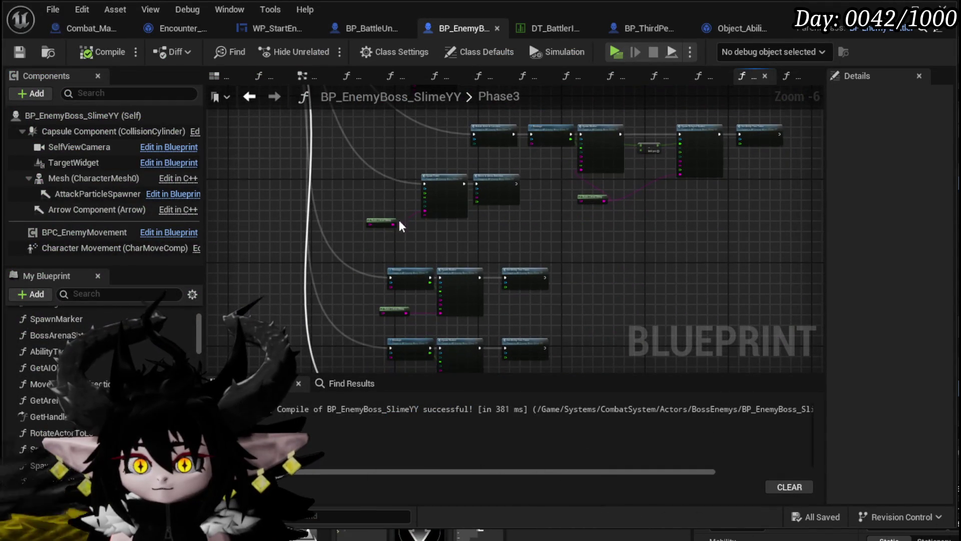
scroll(393, 200, "up", 2)
scroll(397, 211, "down", 1)
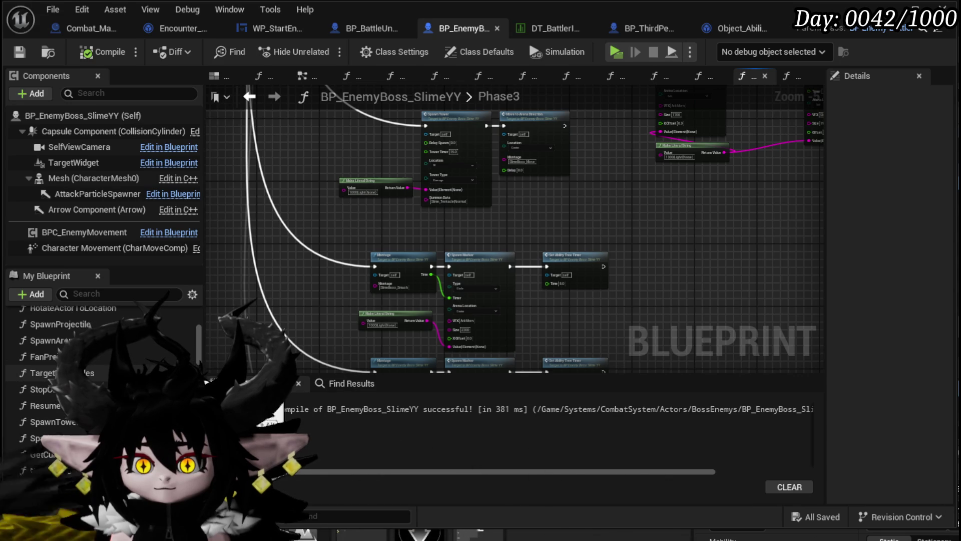
left_click_drag(88, 373, 310, 270)
scroll(346, 241, "up", 3)
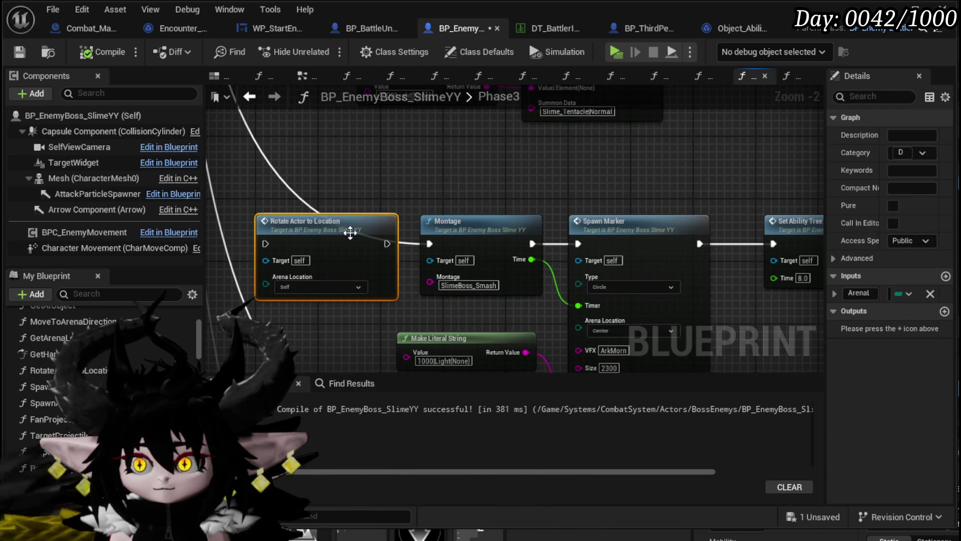
scroll(346, 241, "down", 1)
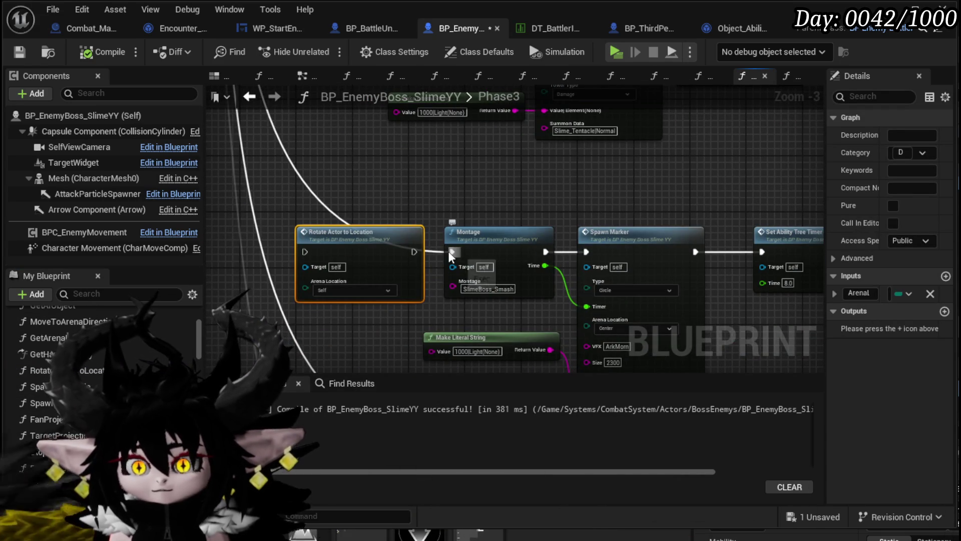
left_click_drag(310, 255, 306, 253)
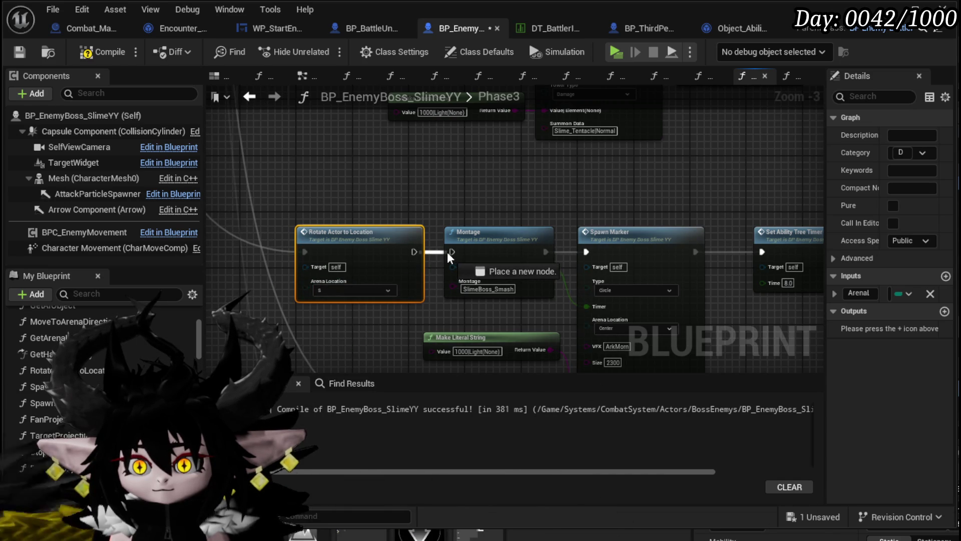
scroll(461, 211, "down", 2)
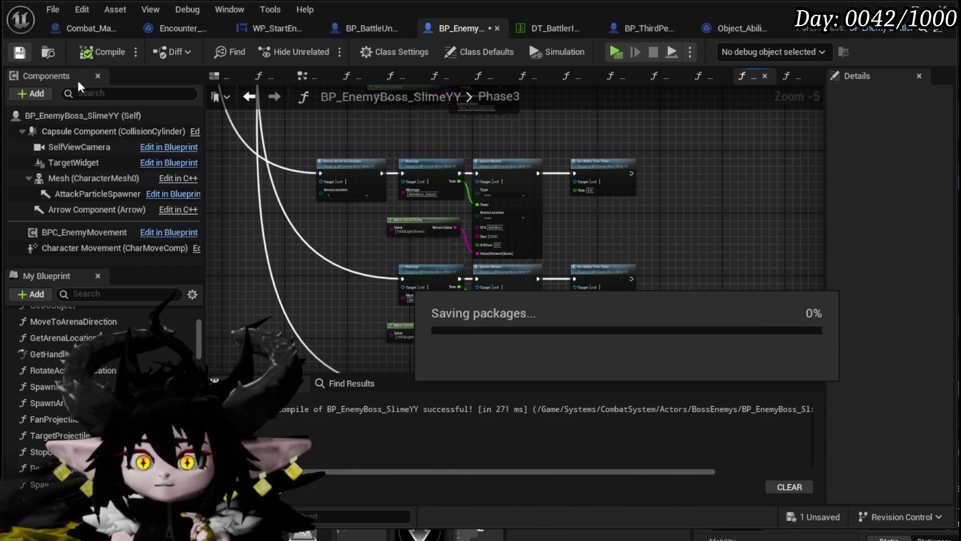
scroll(657, 213, "down", 2)
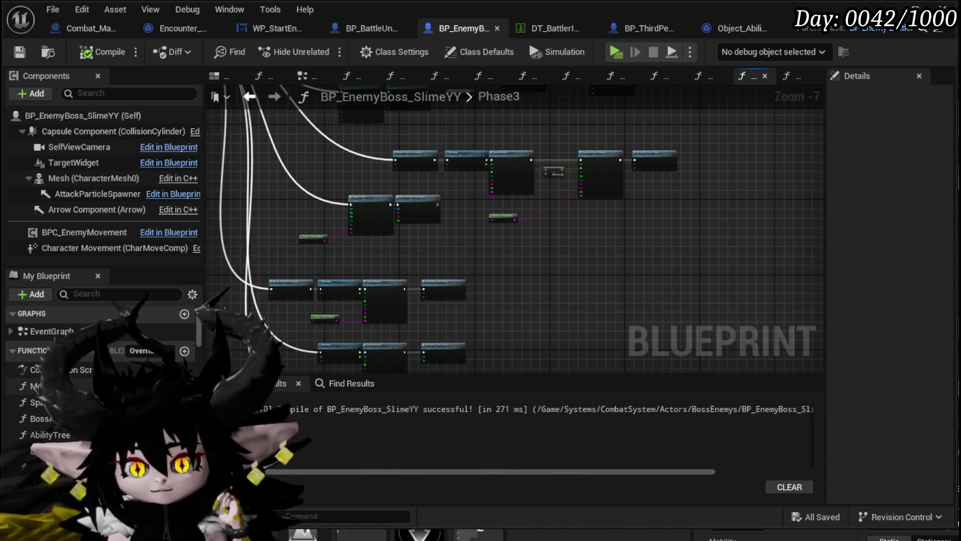
Open the AbilityTree graph and save the boss blueprint
double_click(51, 434)
scroll(479, 245, "up", 3)
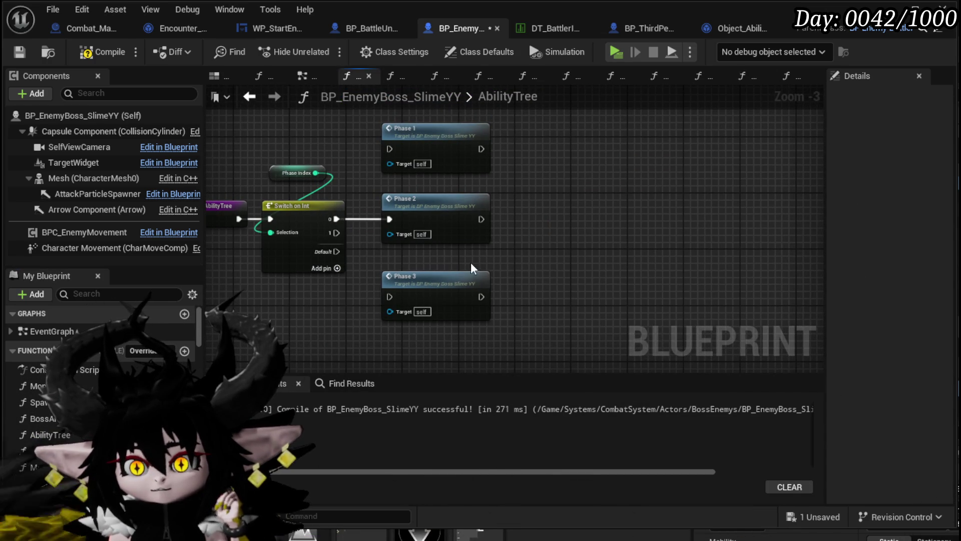
left_click(16, 56)
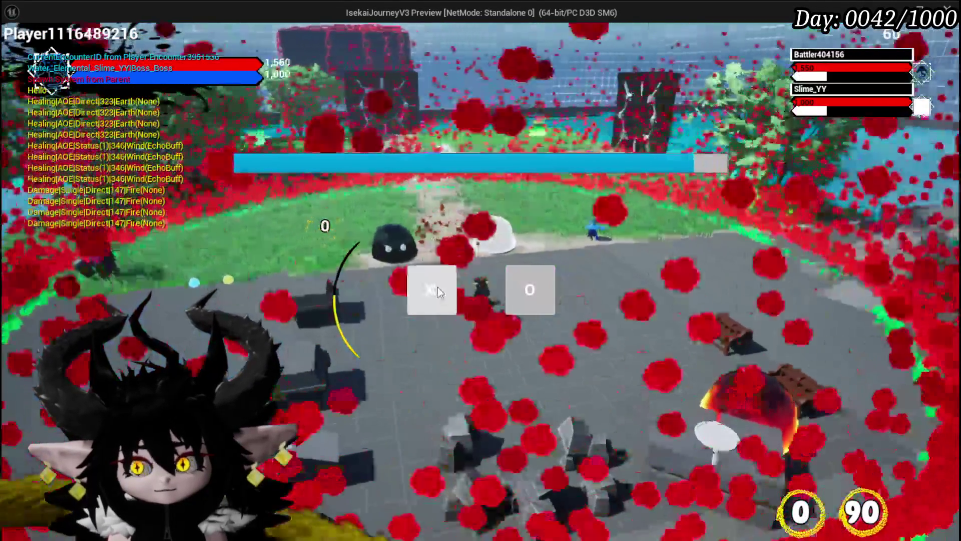
Choose X at the battle prompt to begin the Slime_YY fight
left_click(416, 283)
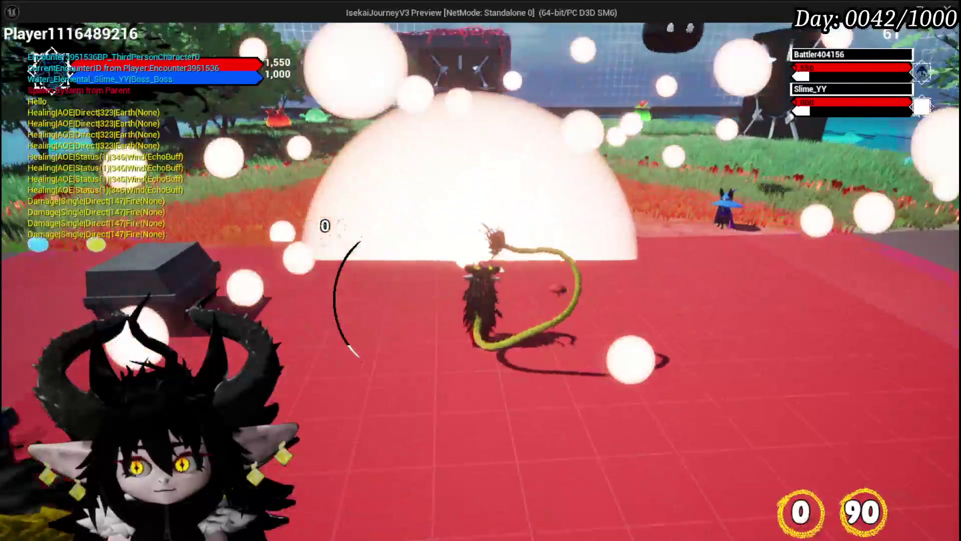
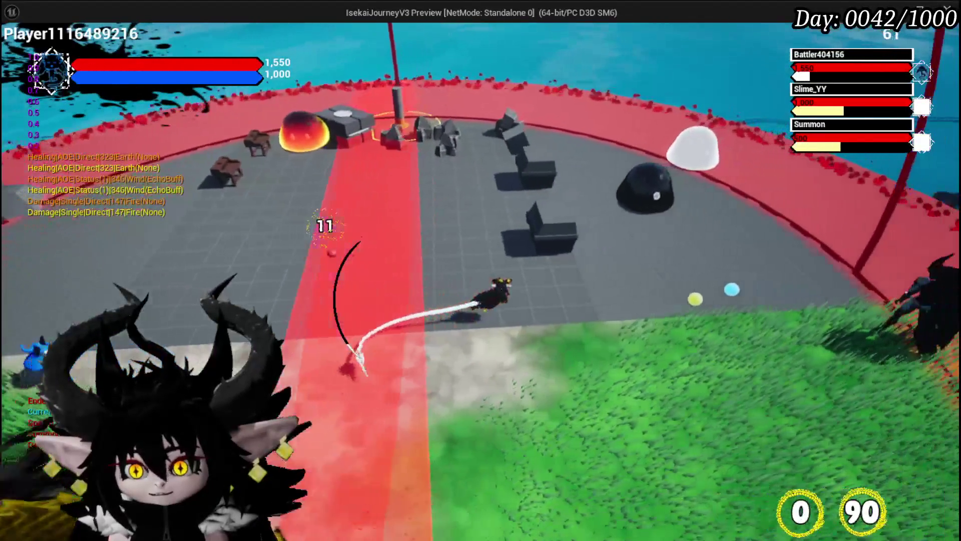
Stop Play in Editor with Esc to return to the level viewport
key("Escape")
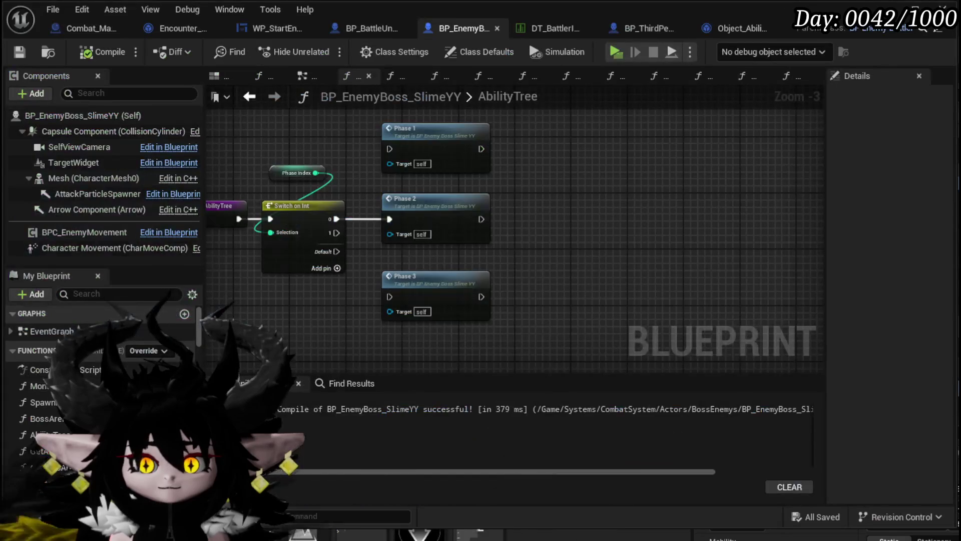
Pan across the Phase2 graph's Spawn Tower nodes to the Tower Timer 36.0 node
left_click_drag(416, 250, 408, 245)
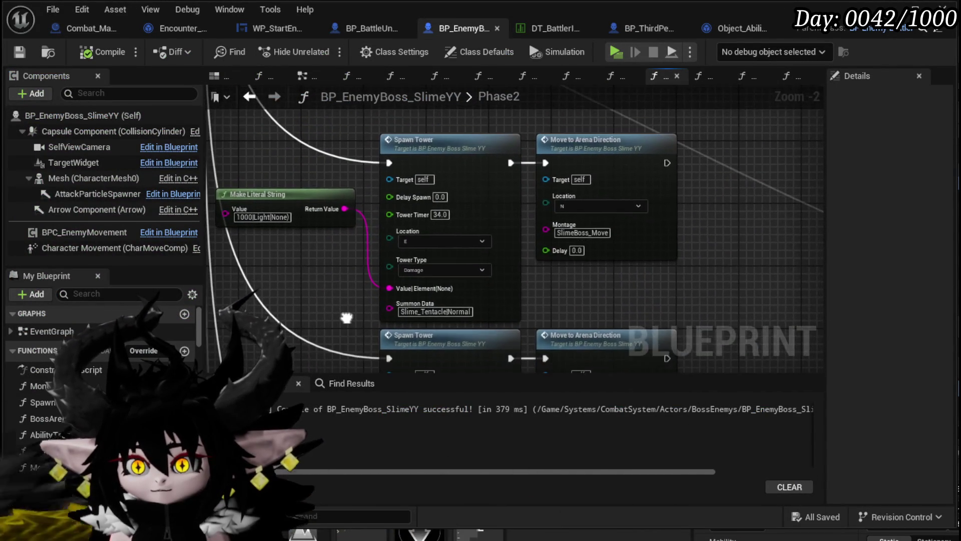
scroll(405, 250, "up", 2)
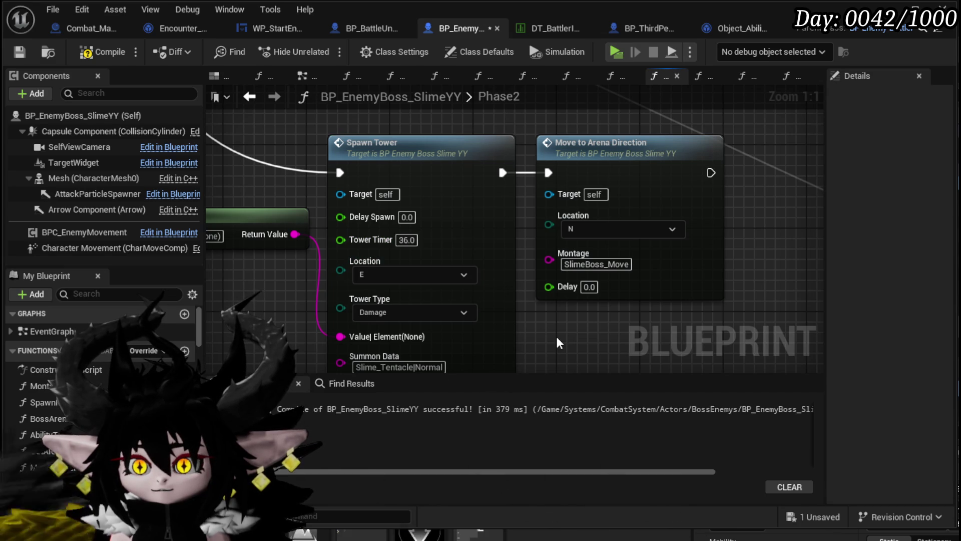
scroll(560, 343, "down", 2)
mouse_move(506, 212)
left_mouse_down()
mouse_move(708, 203)
mouse_move(700, 261)
mouse_move(665, 253)
left_mouse_up()
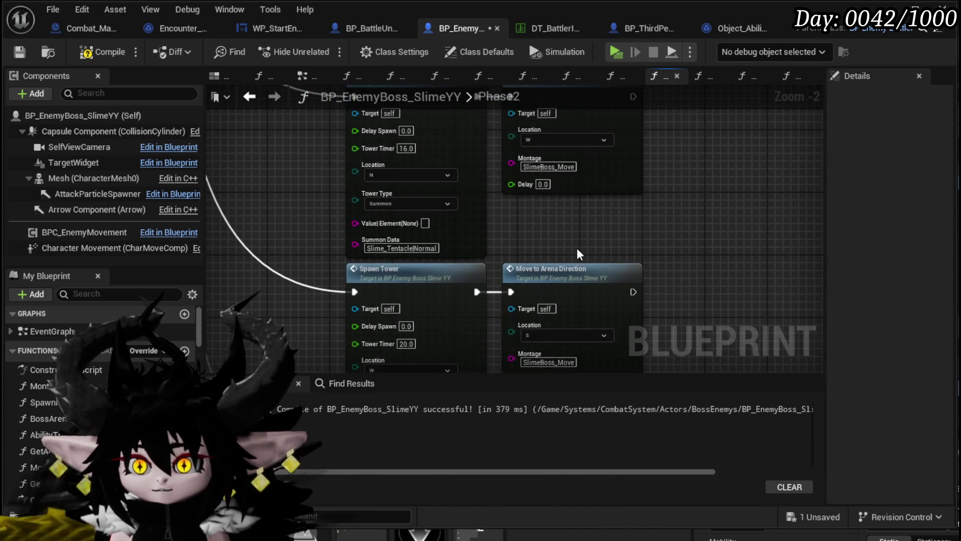
left_click_drag(357, 214, 310, 156)
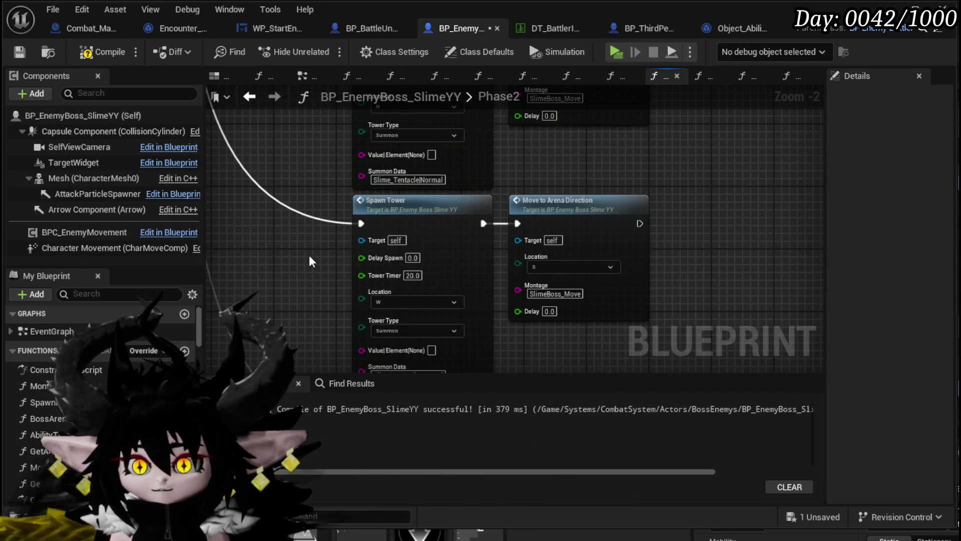
mouse_move(311, 280)
left_mouse_down()
mouse_move(322, 221)
mouse_move(335, 333)
mouse_move(338, 104)
left_mouse_up()
left_click_drag(349, 284, 352, 112)
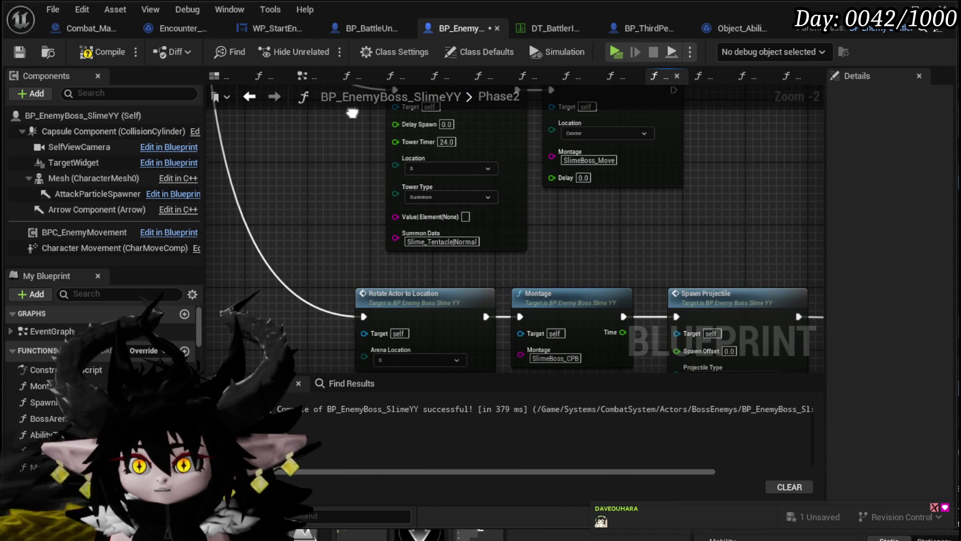
mouse_move(352, 113)
left_mouse_down()
mouse_move(341, 40)
mouse_move(75, 55)
mouse_move(315, 91)
mouse_move(259, 91)
mouse_move(248, 229)
left_mouse_up()
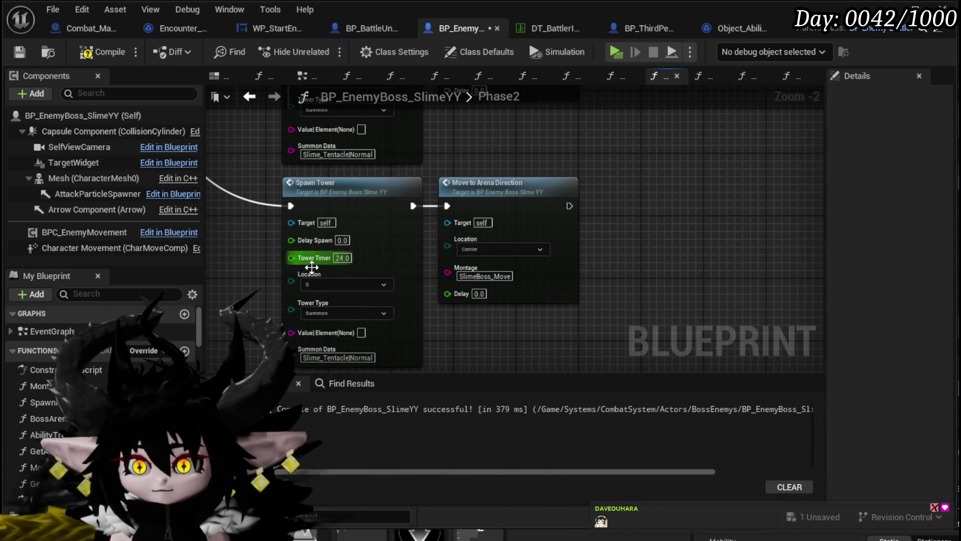
mouse_move(505, 161)
left_mouse_down()
mouse_move(503, 239)
mouse_move(555, 336)
left_mouse_up()
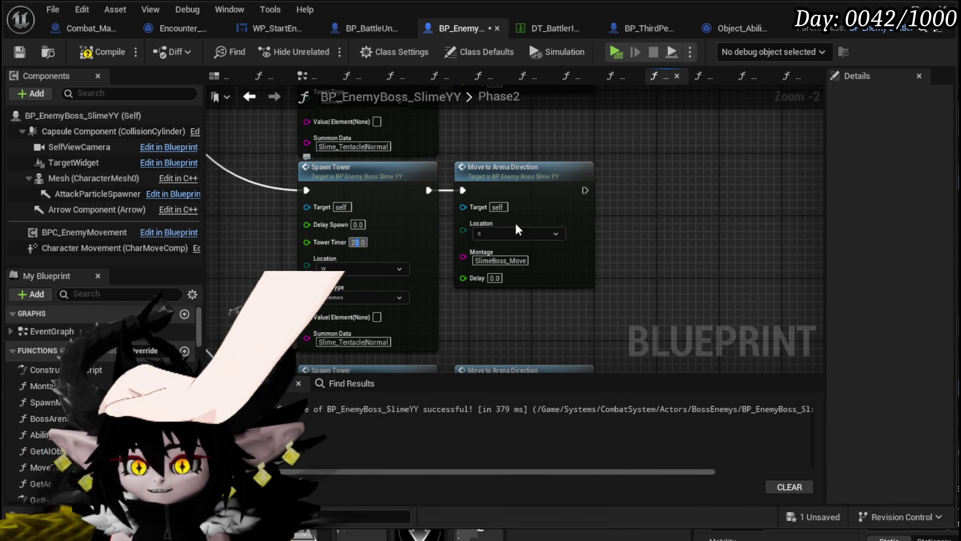
type("21")
left_click_drag(707, 166, 692, 194)
mouse_move(507, 164)
left_mouse_down()
mouse_move(501, 185)
mouse_move(581, 266)
mouse_move(564, 214)
mouse_move(447, 224)
mouse_move(431, 279)
mouse_move(446, 156)
mouse_move(630, 170)
mouse_move(646, 159)
mouse_move(659, 116)
left_mouse_up()
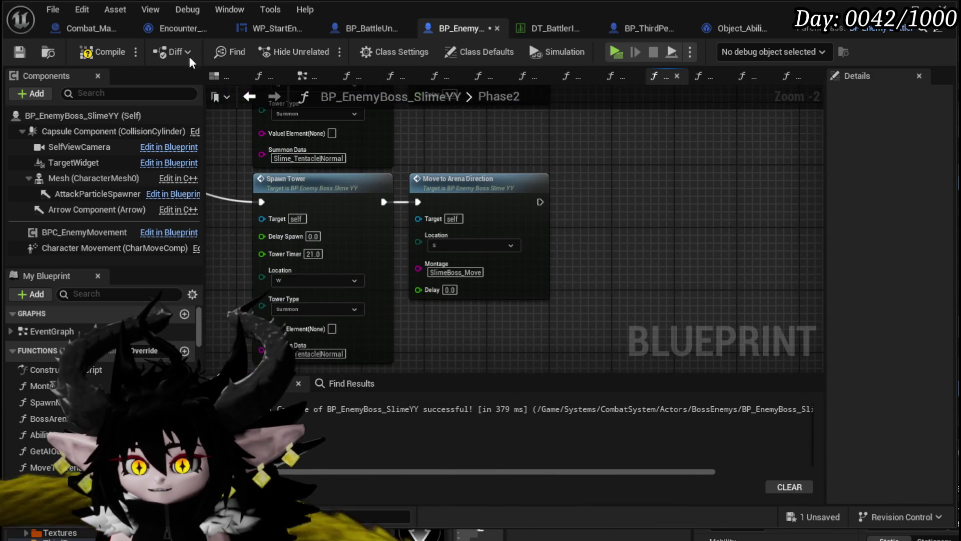
Save BP_EnemyBoss_SlimeYY and recheck the edited Spawn Tower nodes
left_click(20, 52)
left_click_drag(595, 149, 612, 210)
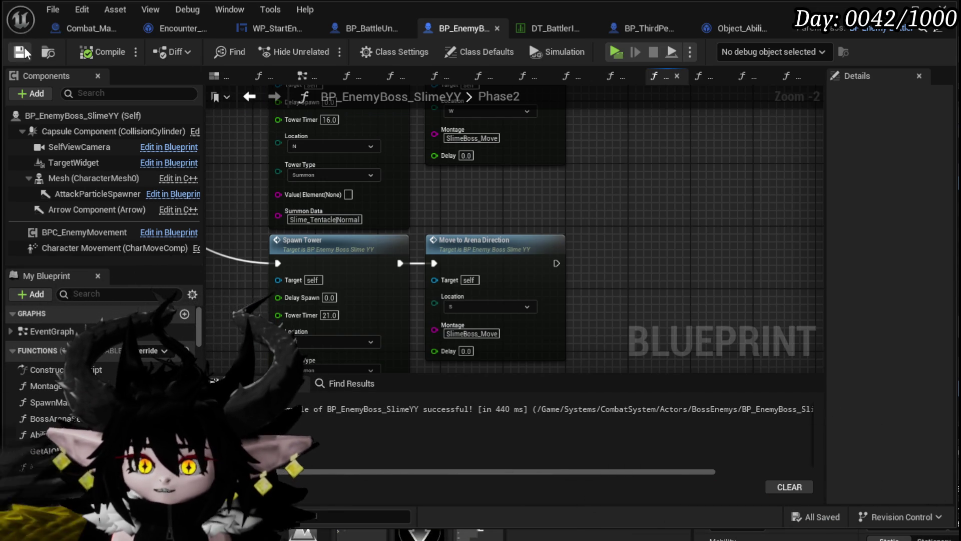
left_click_drag(546, 199, 567, 166)
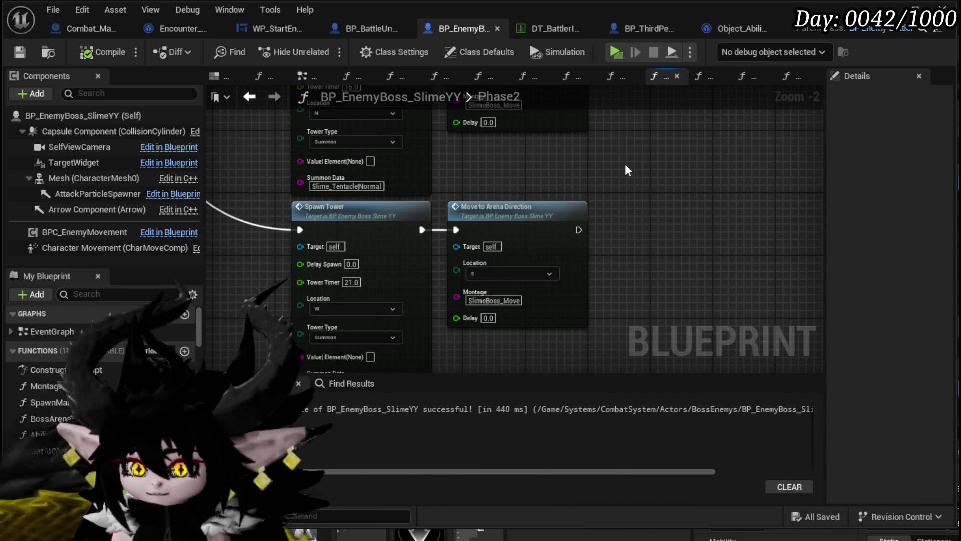
Survey the Phase2 graph's Spawn Projectile, Switch on String and Spawn Marker nodes, then start a playtest
scroll(628, 170, "down", 1)
mouse_move(628, 170)
left_mouse_down()
mouse_move(542, 101)
mouse_move(429, 129)
mouse_move(501, 120)
mouse_move(601, 145)
mouse_move(671, 135)
left_mouse_up()
mouse_move(683, 306)
left_mouse_down()
mouse_move(711, 200)
mouse_move(634, 185)
mouse_move(381, 225)
mouse_move(519, 232)
mouse_move(561, 200)
left_mouse_up()
scroll(382, 225, "down", 2)
mouse_move(614, 229)
left_mouse_down()
mouse_move(322, 179)
mouse_move(480, 266)
left_mouse_up()
scroll(481, 265, "down", 2)
mouse_move(547, 266)
left_mouse_down()
mouse_move(562, 322)
mouse_move(551, 234)
left_mouse_up()
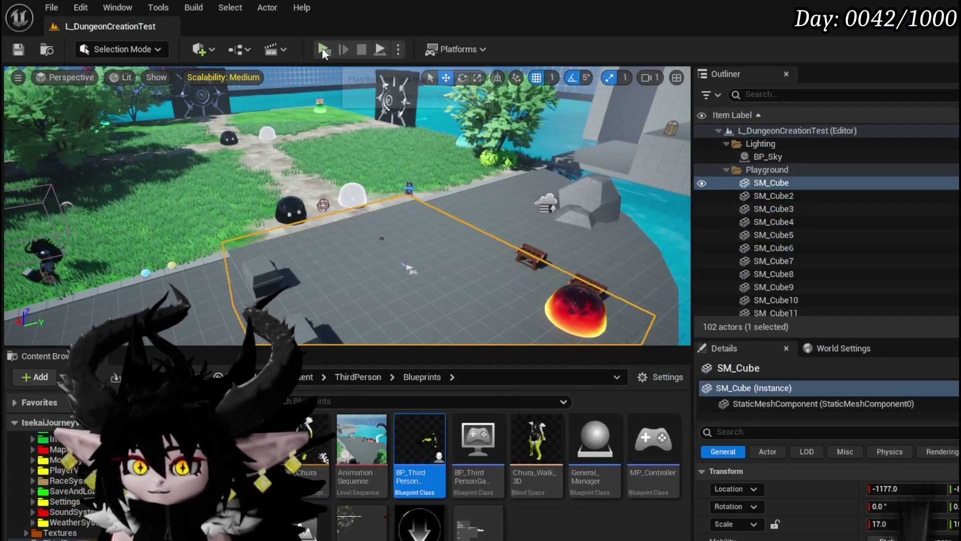
left_click(322, 49)
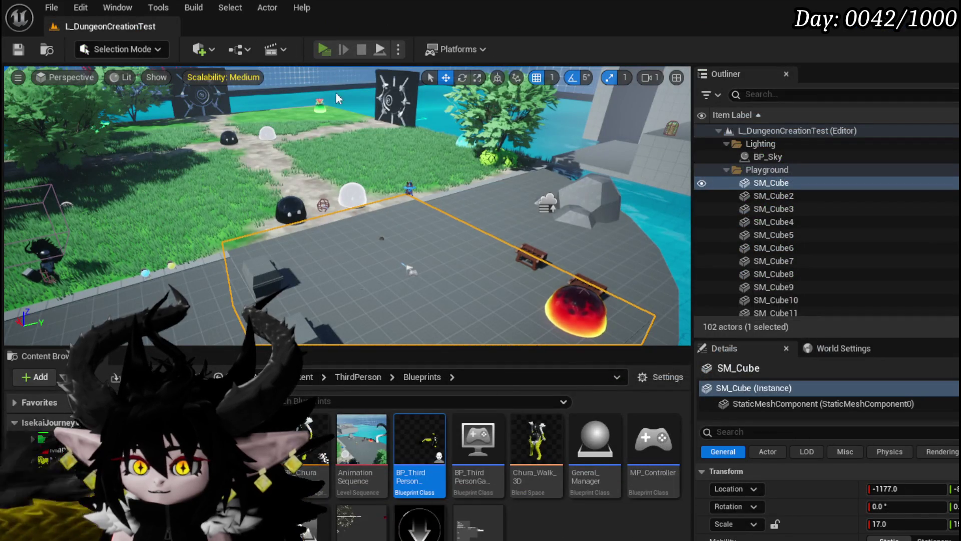
Walk toward the slimes and accept the prompt to start the Slime_YY boss battle
key("w")
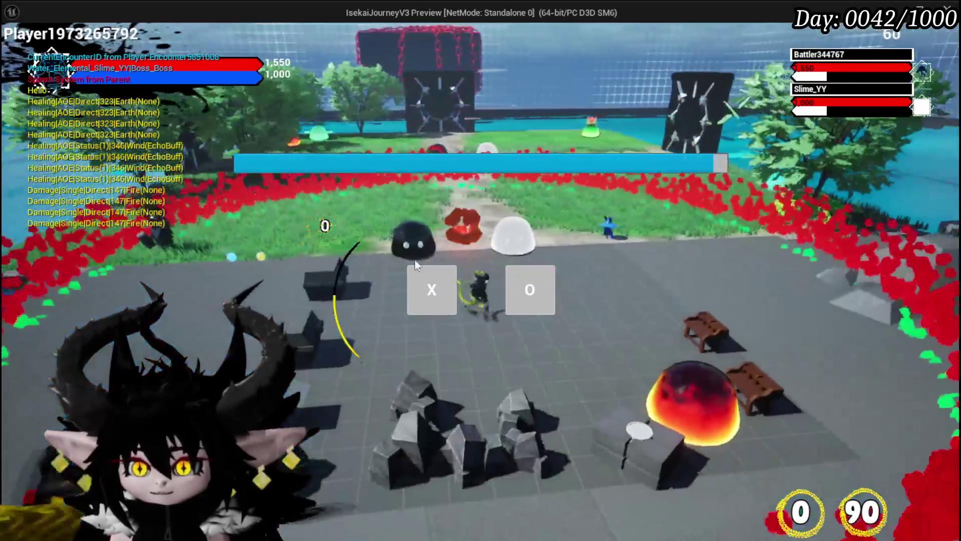
left_click(432, 289)
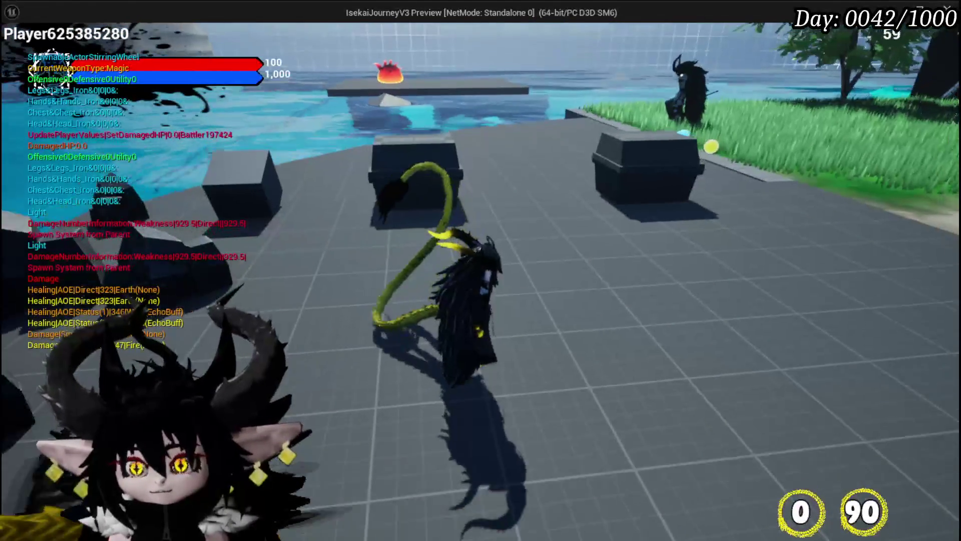
Walk to the chest, open it and take all the loot
key("w")
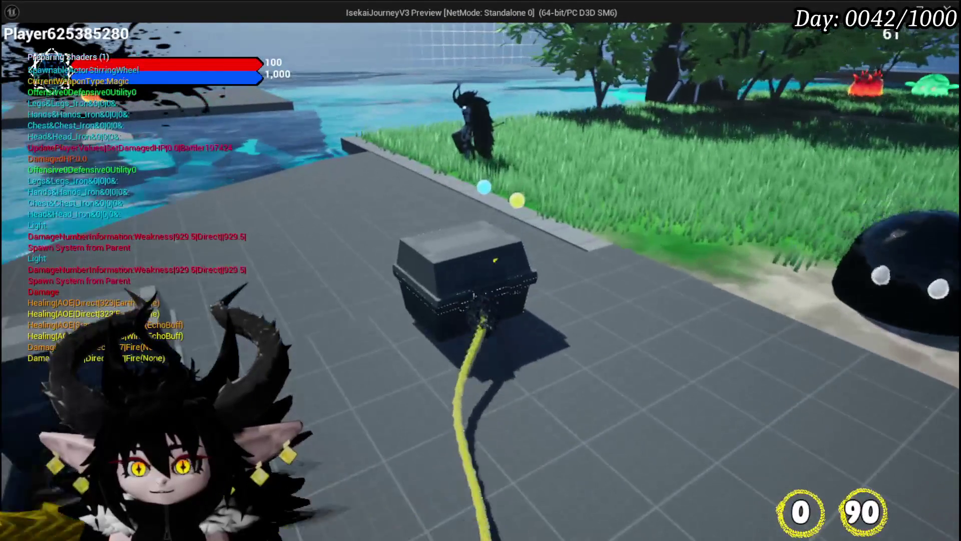
key("e")
left_click(478, 509)
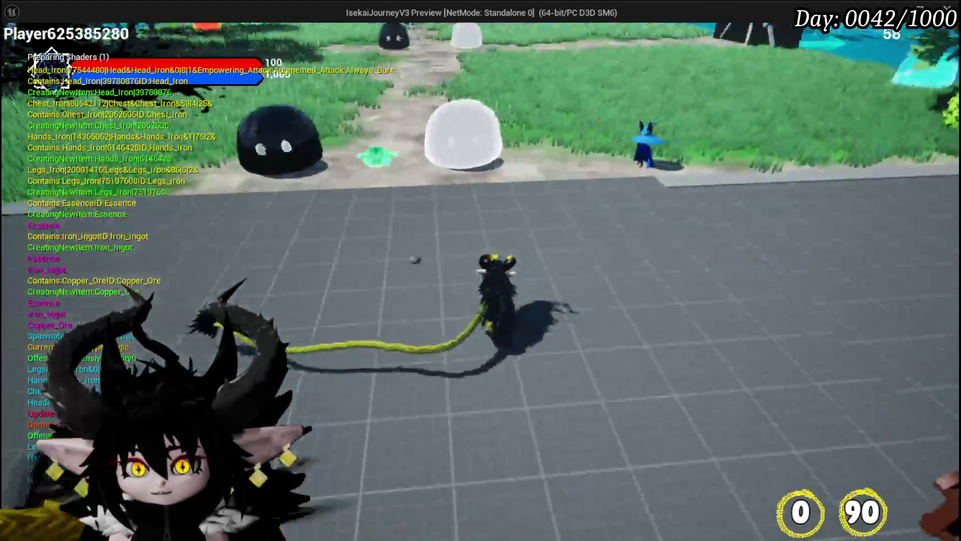
In the Equipment screen, equip the Iron Hands and the Iron_Head helmet
key("Tab")
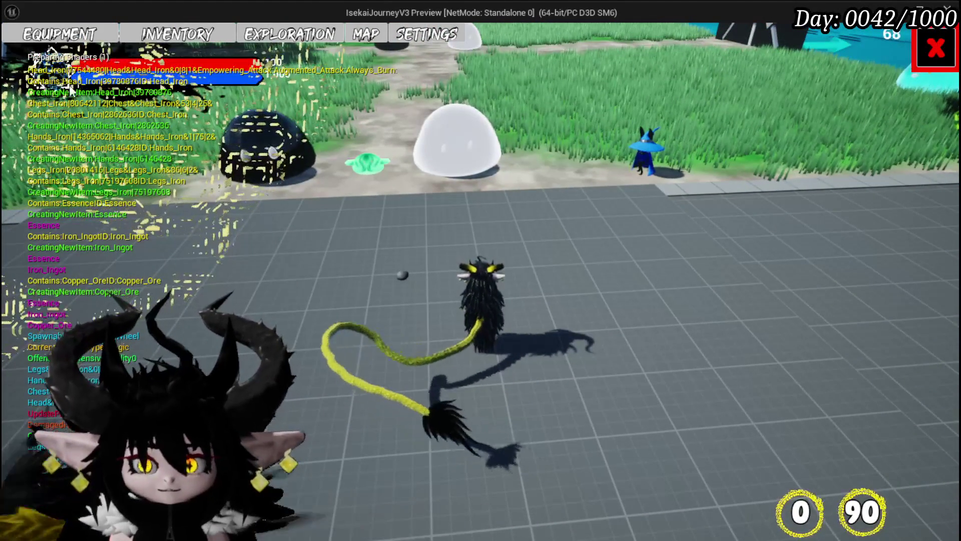
left_click(77, 36)
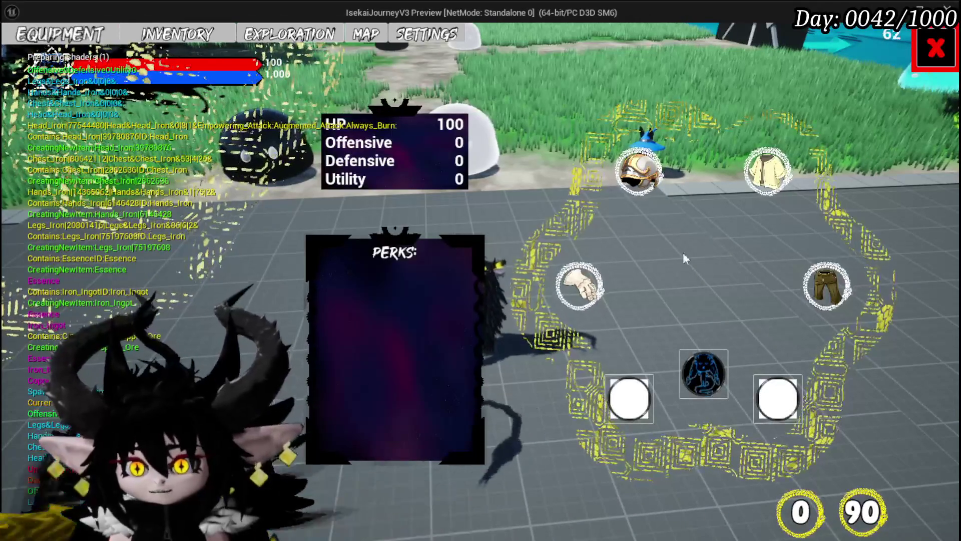
left_click(578, 292)
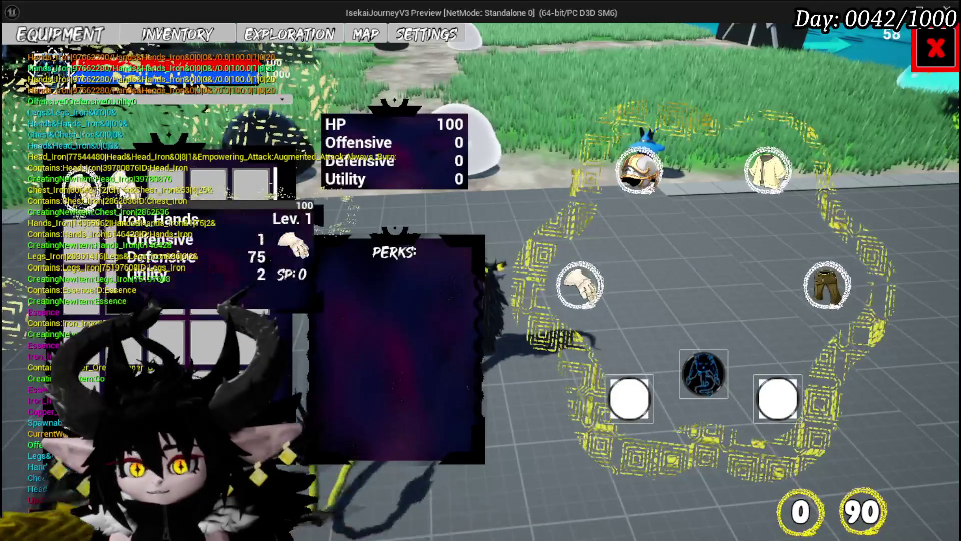
left_click(123, 193)
left_click(374, 198)
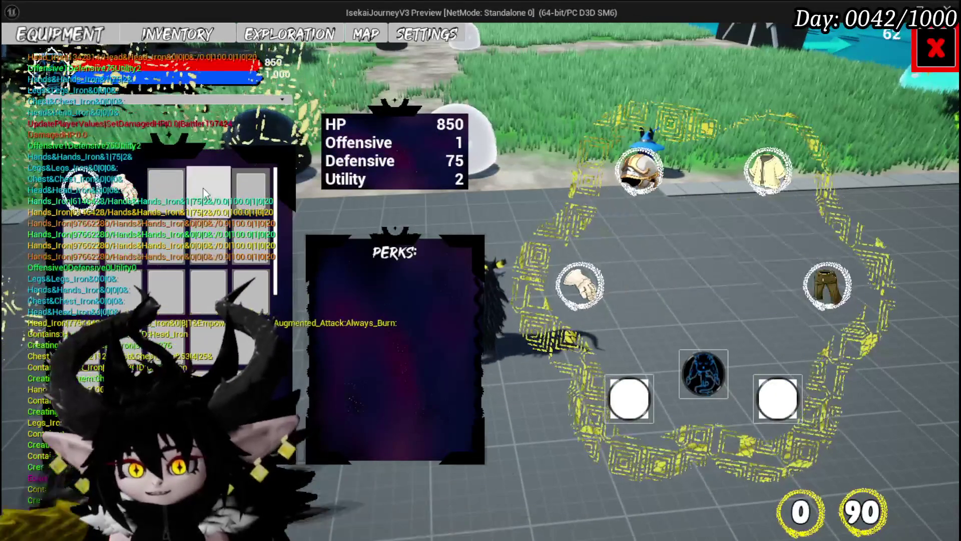
left_click(640, 172)
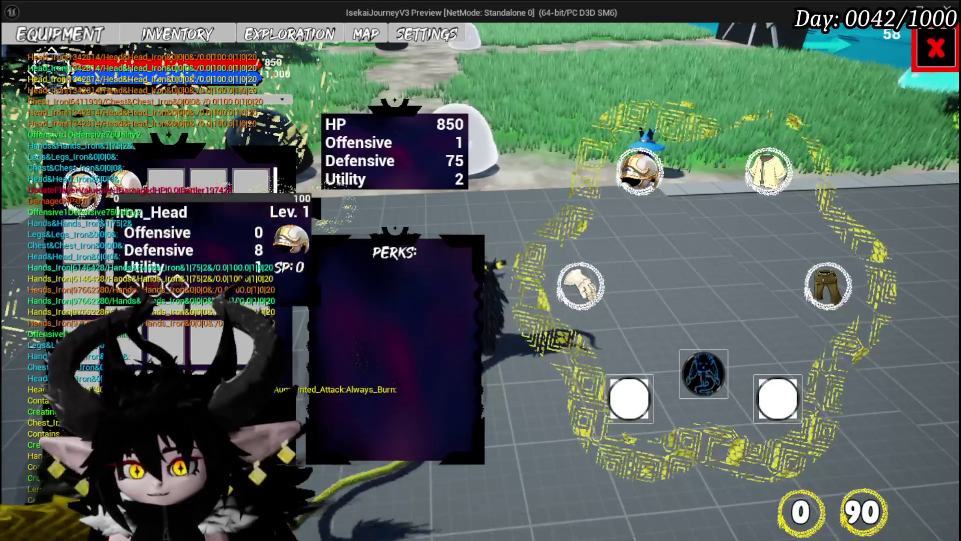
left_click(122, 193)
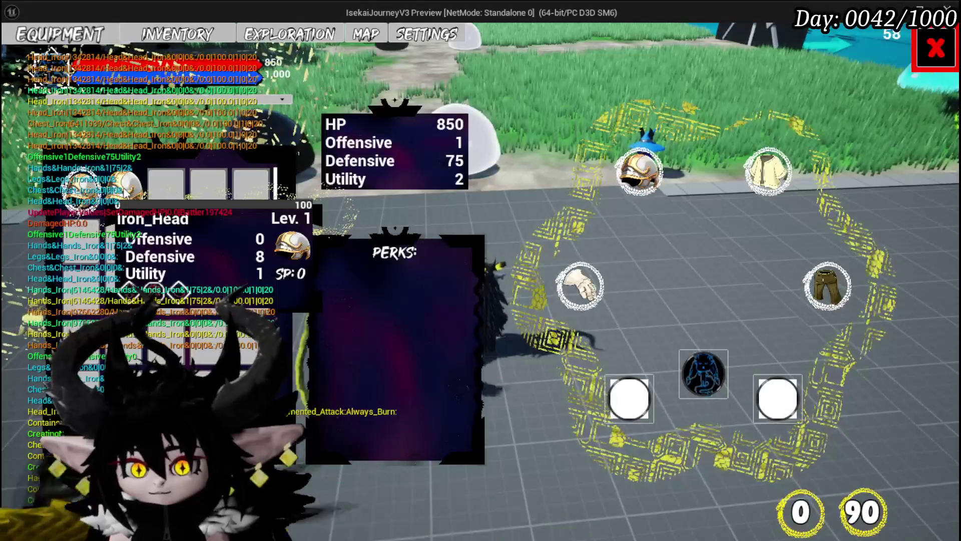
left_click(376, 194)
Equip the Iron_Chest armour and Iron_Legs, then close the equipment screen
left_click(769, 172)
left_click(123, 193)
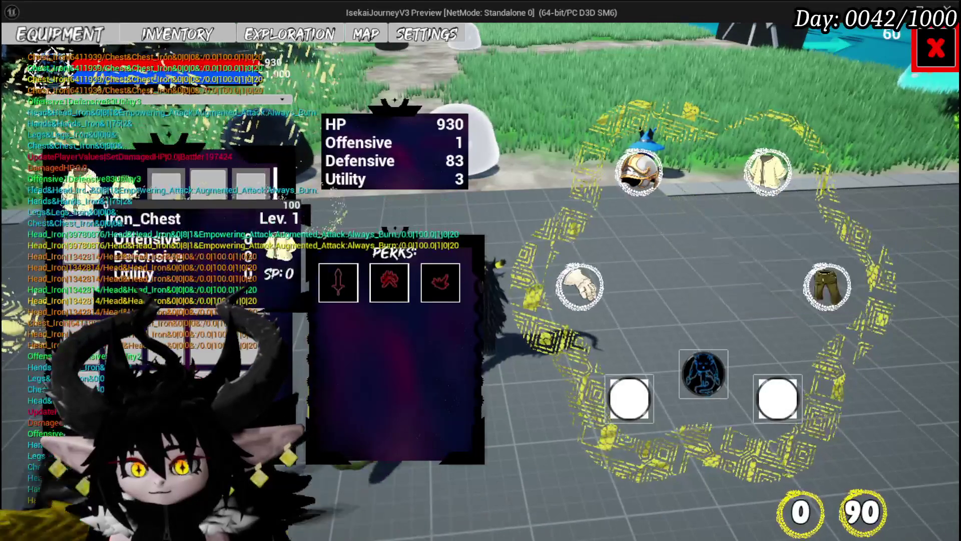
left_click(410, 198)
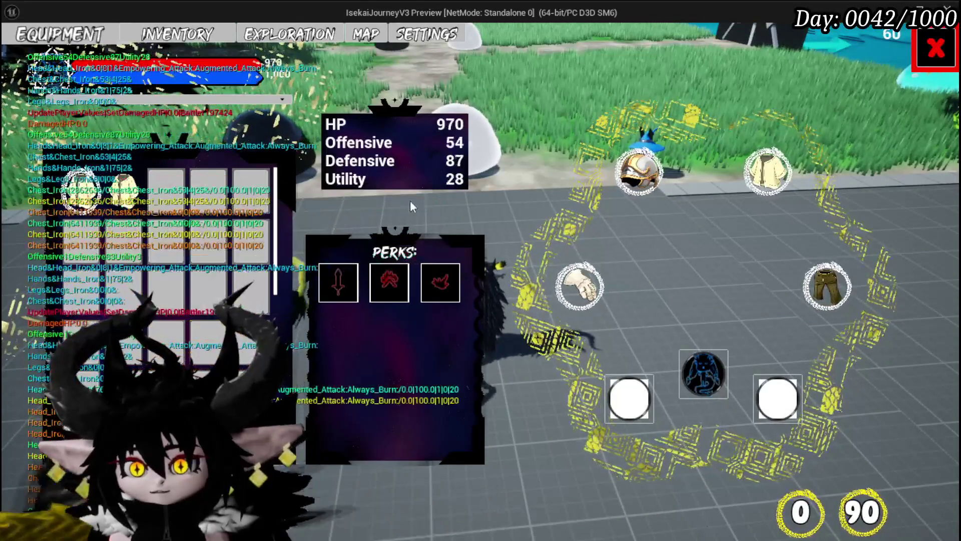
left_click(812, 298)
left_click(126, 200)
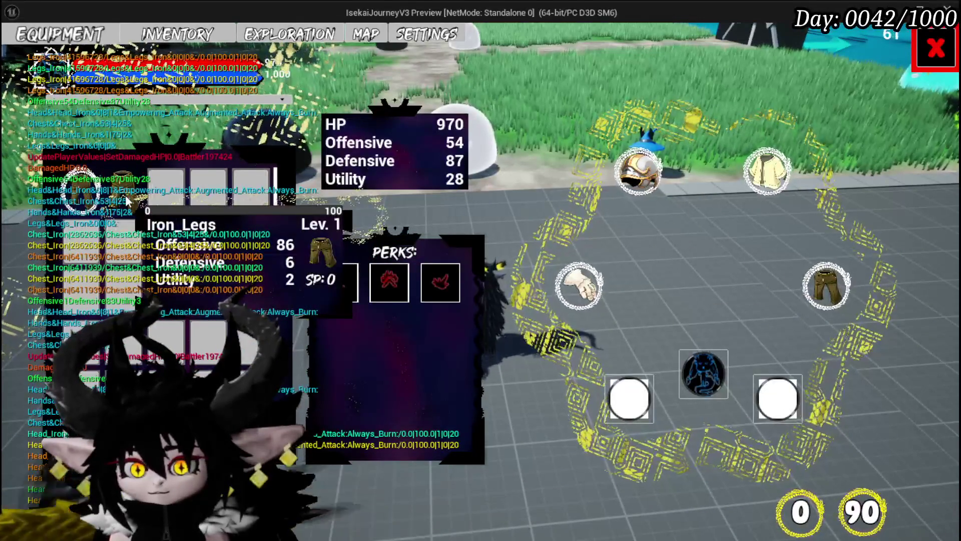
left_click(386, 202)
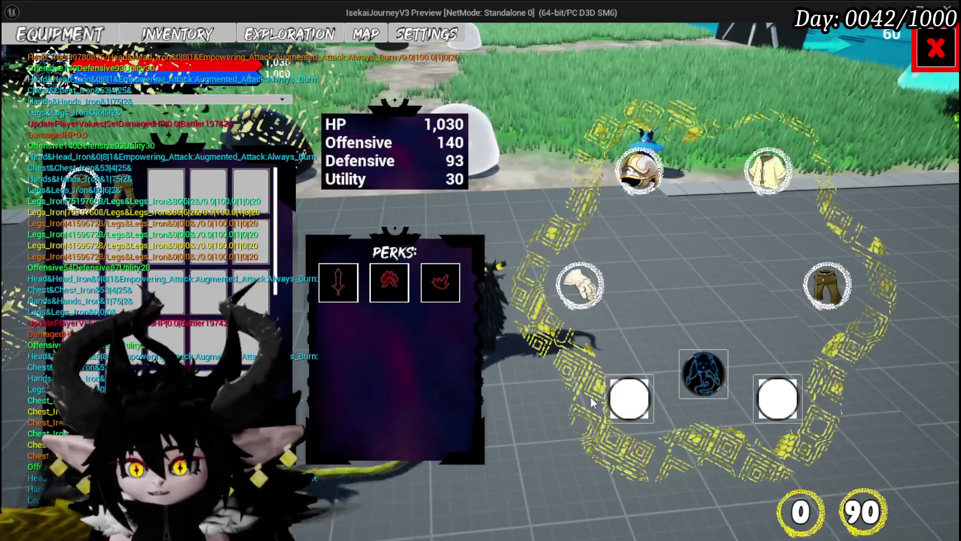
left_click(936, 48)
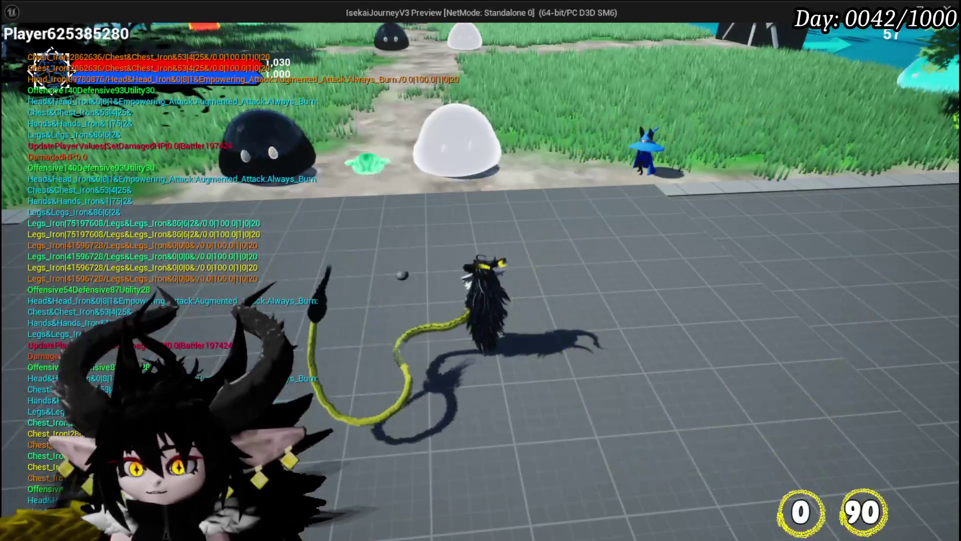
Save the game progress from the in-game settings menu and resume play
key("Escape")
left_click(524, 275)
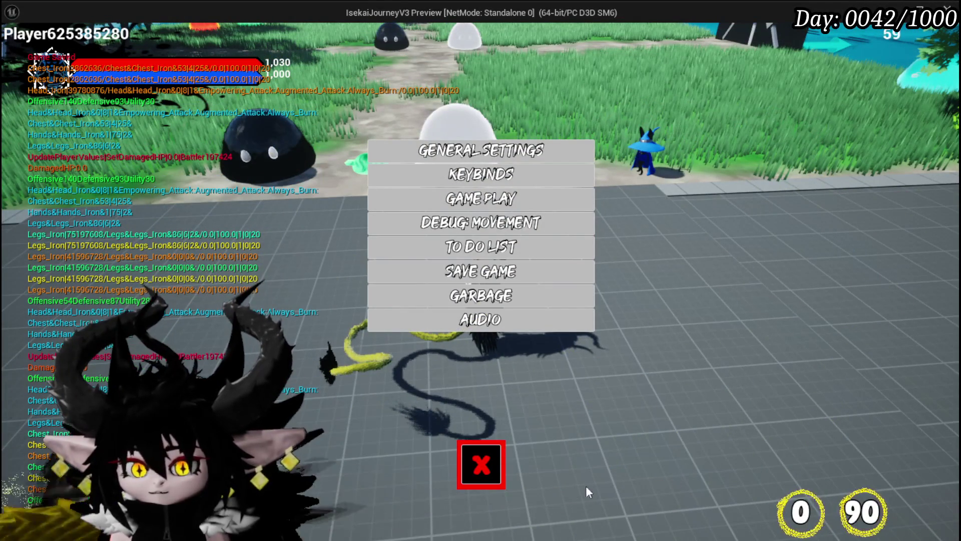
key("Escape")
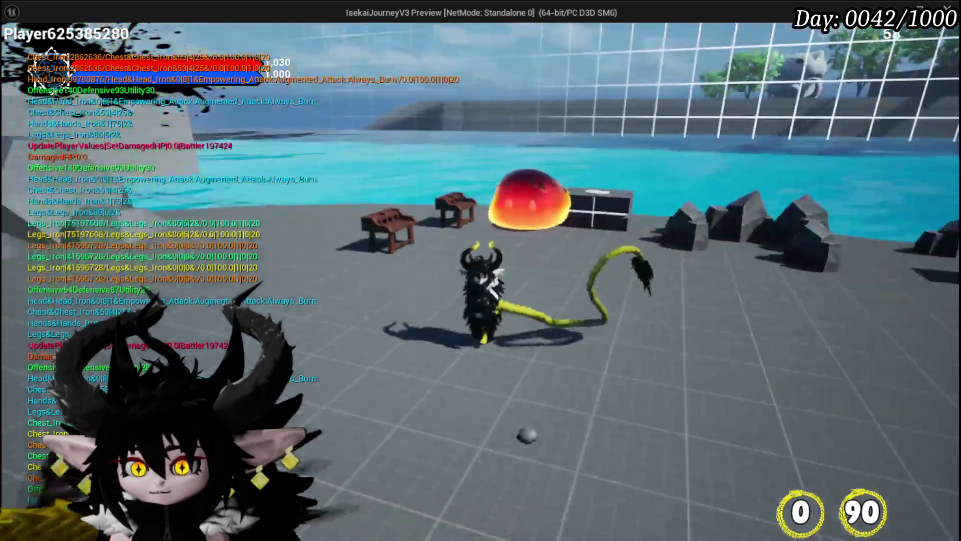
Run the character back and forth between the stone floor and the grass path
key("w")
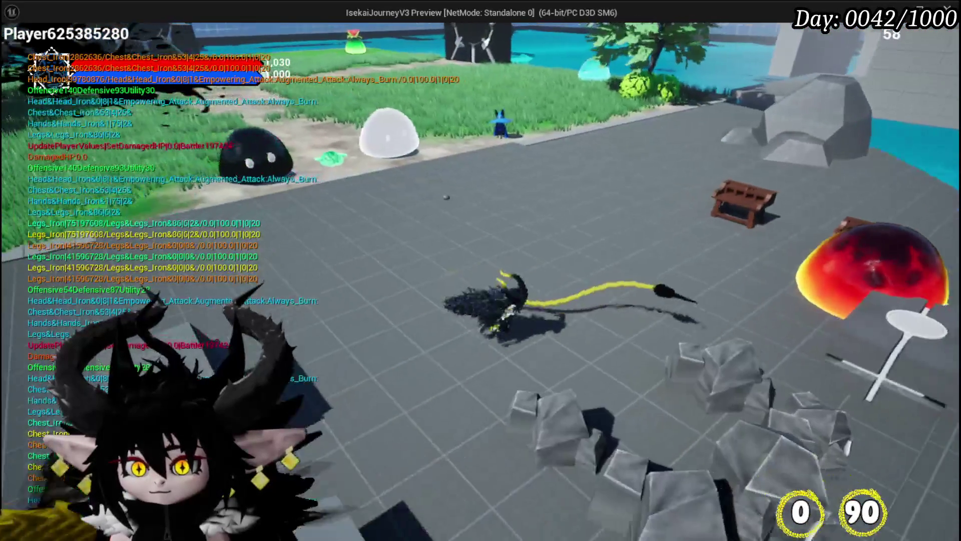
key("w")
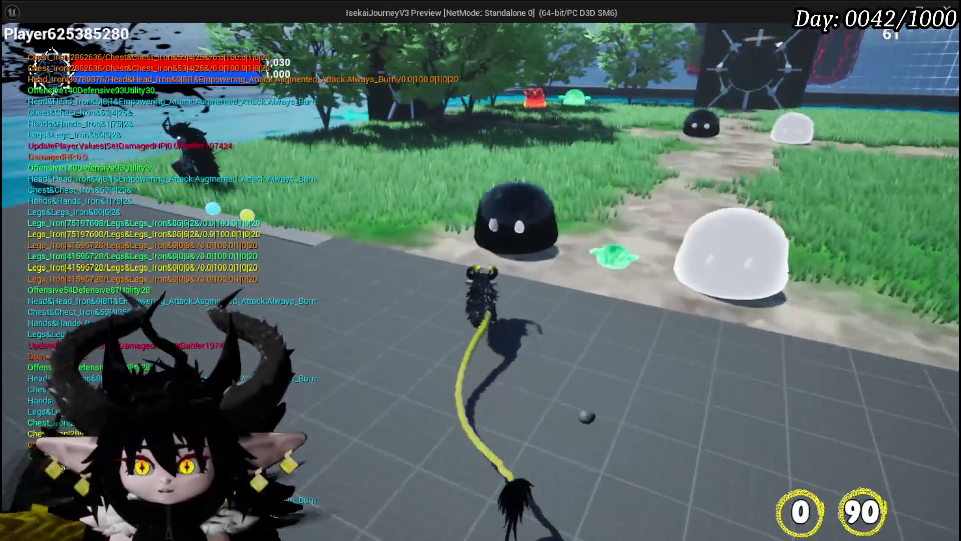
key("s")
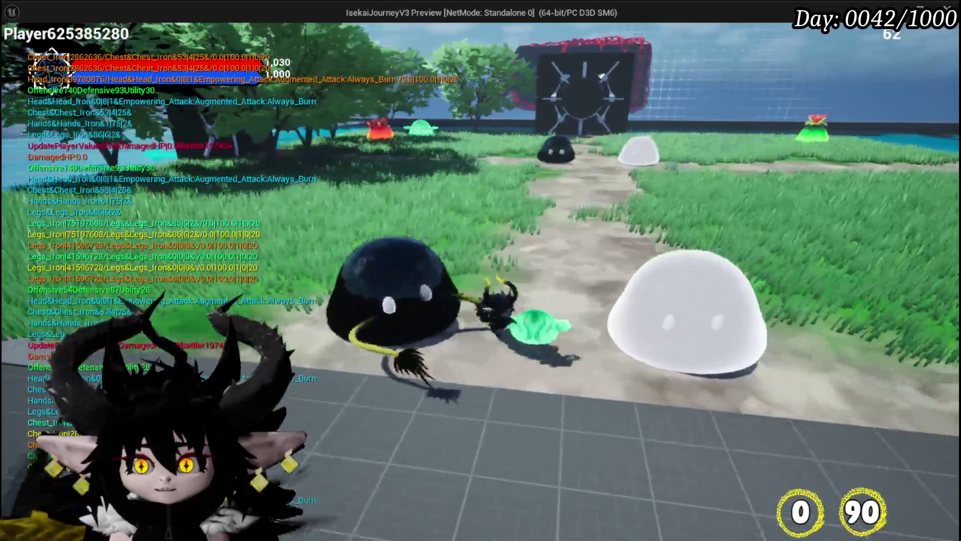
key("s")
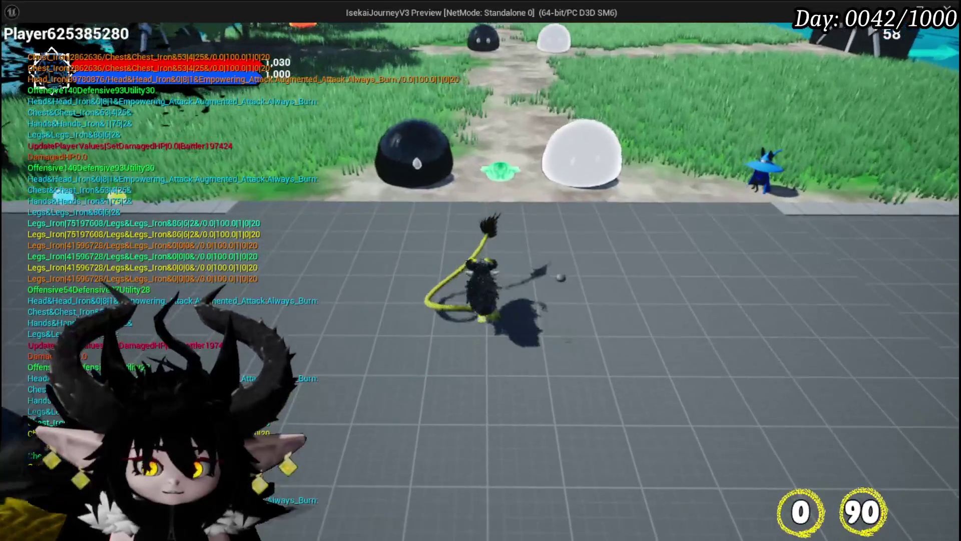
key("w")
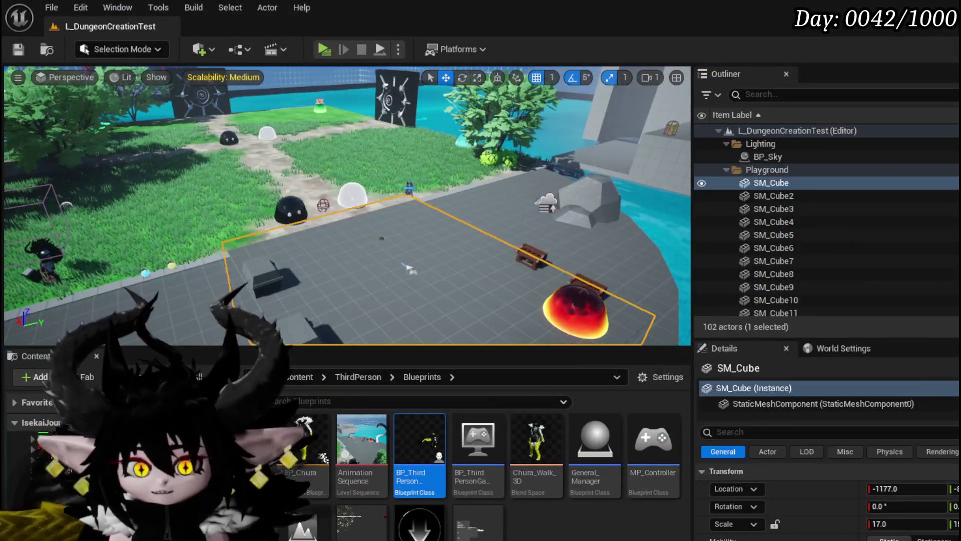
Save the level and navigate Phase2 to the Rotate Actor to Location and SET nodes
left_click(28, 51)
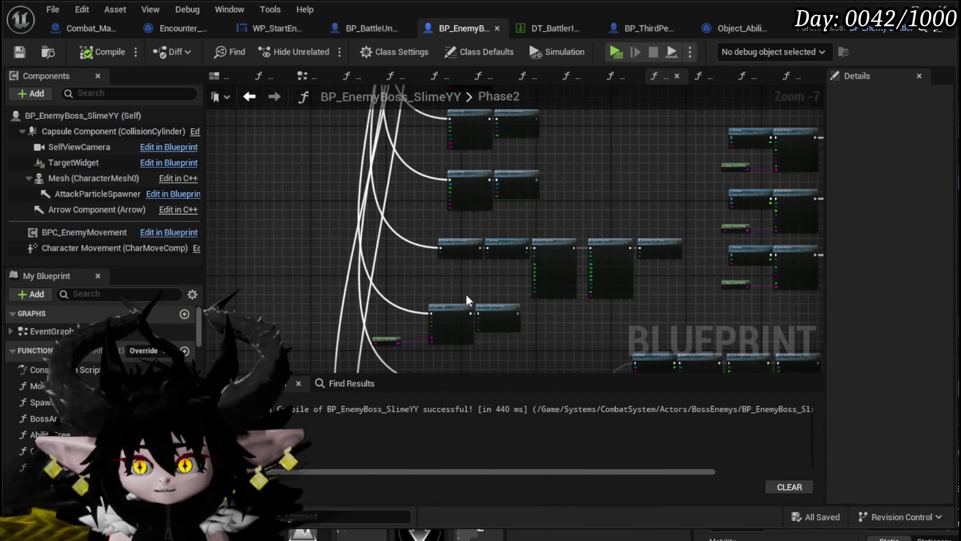
scroll(408, 172, "down", 2)
scroll(385, 210, "up", 3)
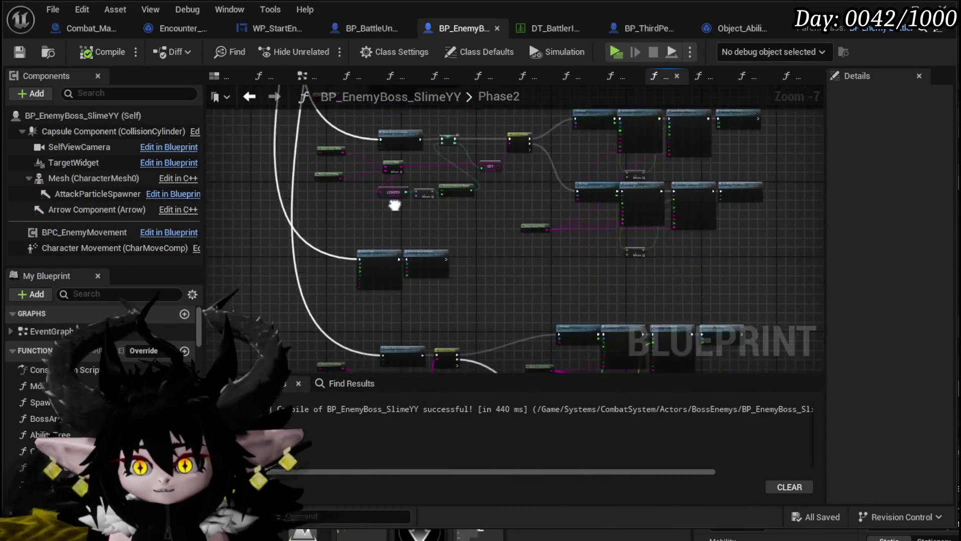
scroll(377, 268, "up", 2)
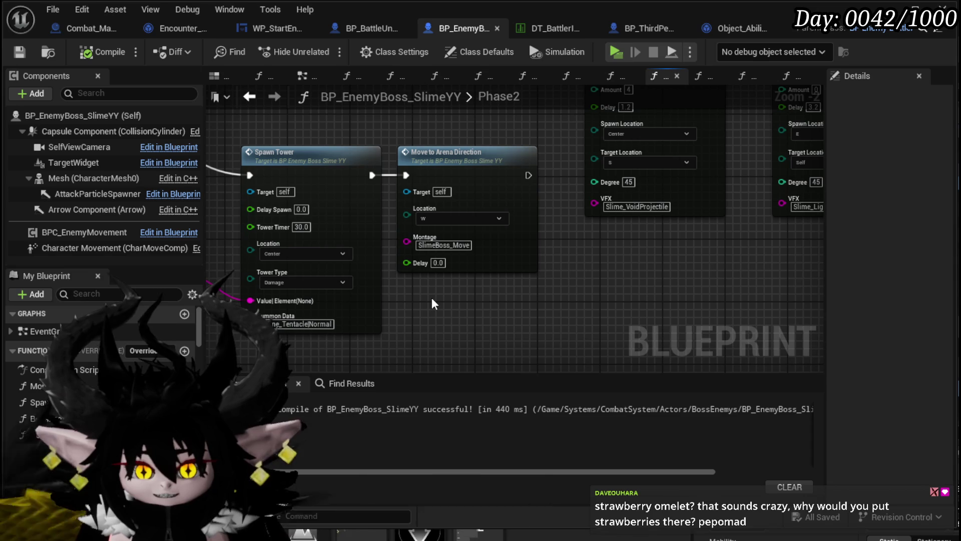
mouse_move(433, 304)
left_mouse_down()
mouse_move(386, 296)
mouse_move(541, 263)
left_mouse_up()
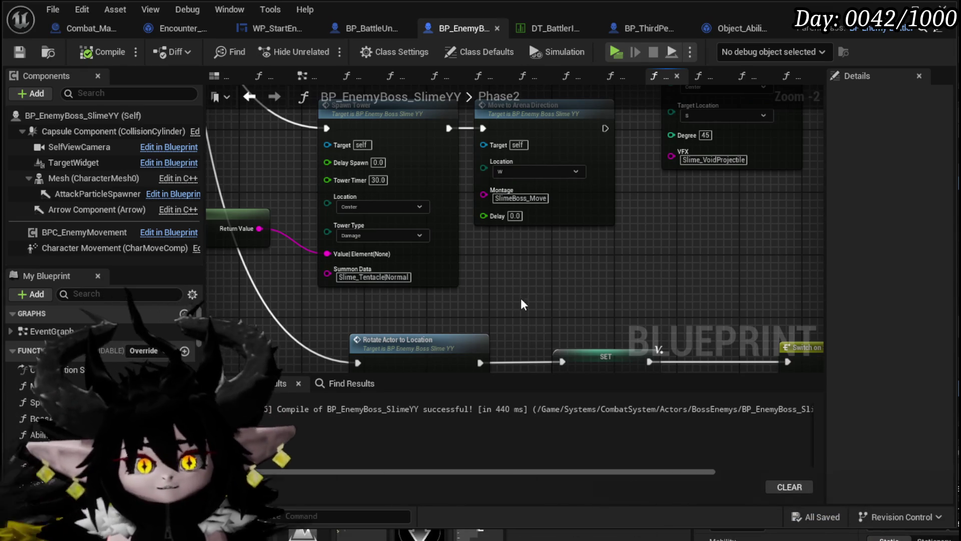
mouse_move(518, 290)
left_mouse_down()
mouse_move(511, 280)
mouse_move(361, 307)
mouse_move(516, 294)
left_mouse_up()
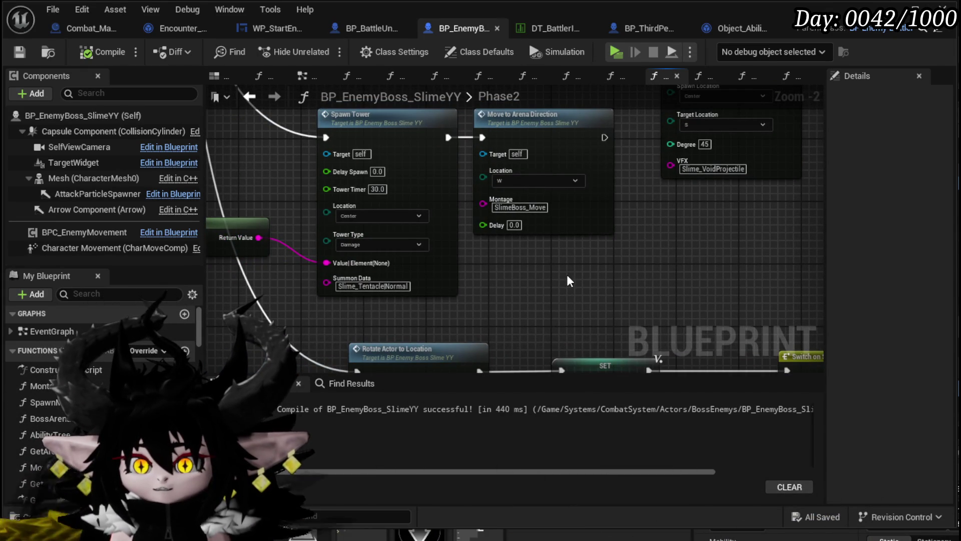
scroll(570, 280, "down", 2)
mouse_move(570, 281)
left_mouse_down()
mouse_move(546, 215)
mouse_move(581, 300)
mouse_move(561, 280)
left_mouse_up()
scroll(473, 205, "up", 2)
mouse_move(466, 248)
left_mouse_down()
mouse_move(460, 345)
mouse_move(475, 420)
mouse_move(461, 273)
mouse_move(465, 302)
mouse_move(480, 174)
mouse_move(586, 225)
mouse_move(567, 114)
mouse_move(464, 155)
mouse_move(637, 200)
mouse_move(580, 244)
mouse_move(615, 190)
mouse_move(592, 172)
left_mouse_up()
scroll(479, 174, "down", 2)
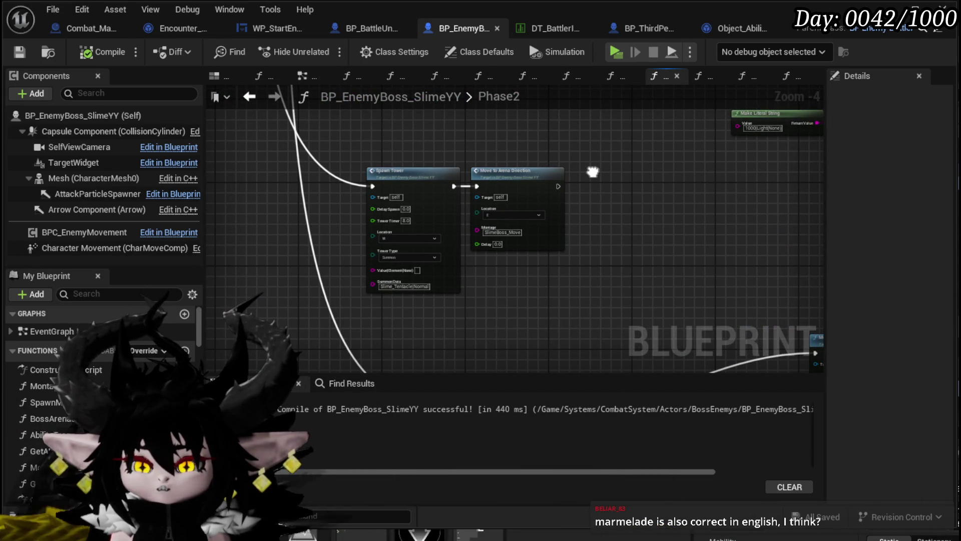
scroll(594, 173, "up", 2)
mouse_move(593, 173)
left_mouse_down()
mouse_move(602, 120)
mouse_move(635, 167)
left_mouse_up()
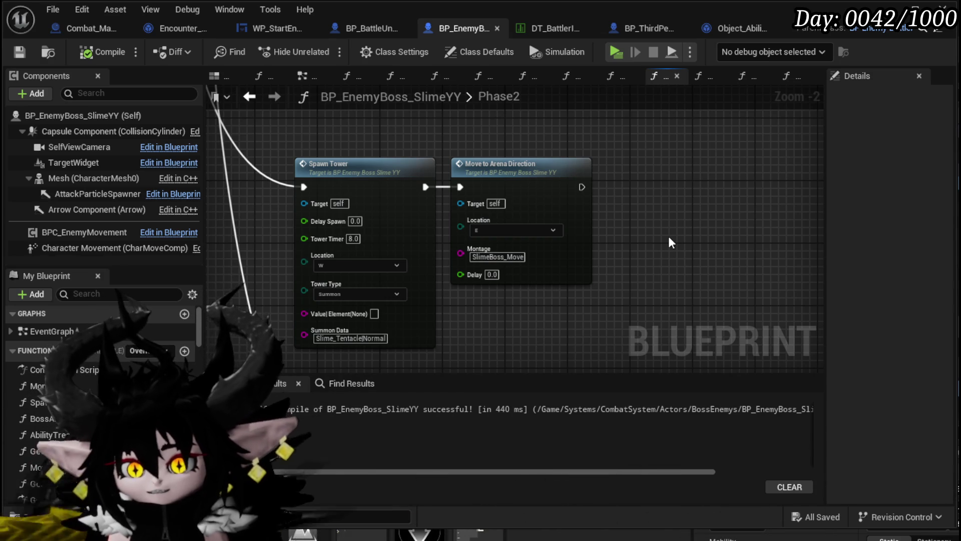
scroll(671, 242, "down", 2)
mouse_move(672, 243)
left_mouse_down()
mouse_move(501, 89)
mouse_move(378, 167)
mouse_move(468, 172)
mouse_move(433, 166)
mouse_move(557, 156)
mouse_move(395, 178)
mouse_move(313, 146)
mouse_move(365, 142)
mouse_move(431, 271)
left_mouse_up()
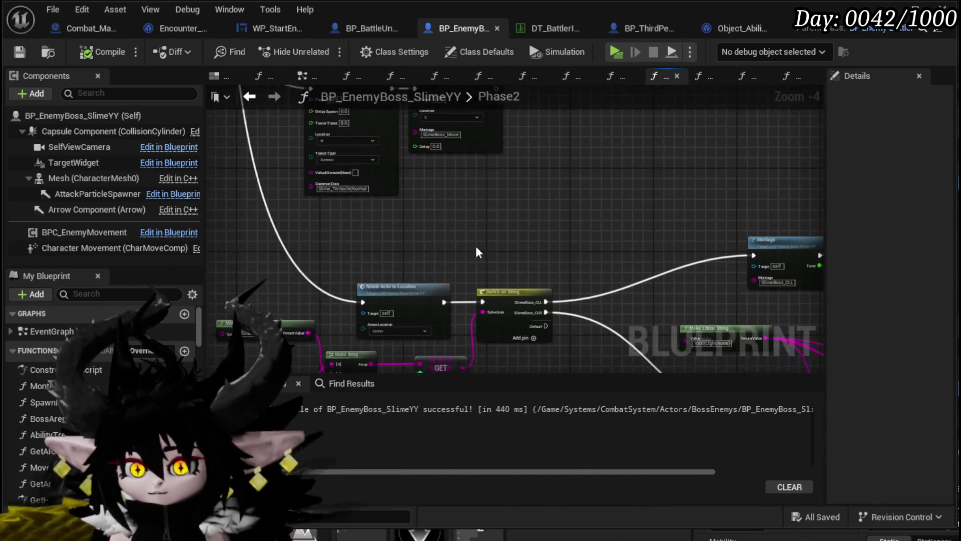
scroll(473, 274, "down", 3)
scroll(511, 223, "up", 4)
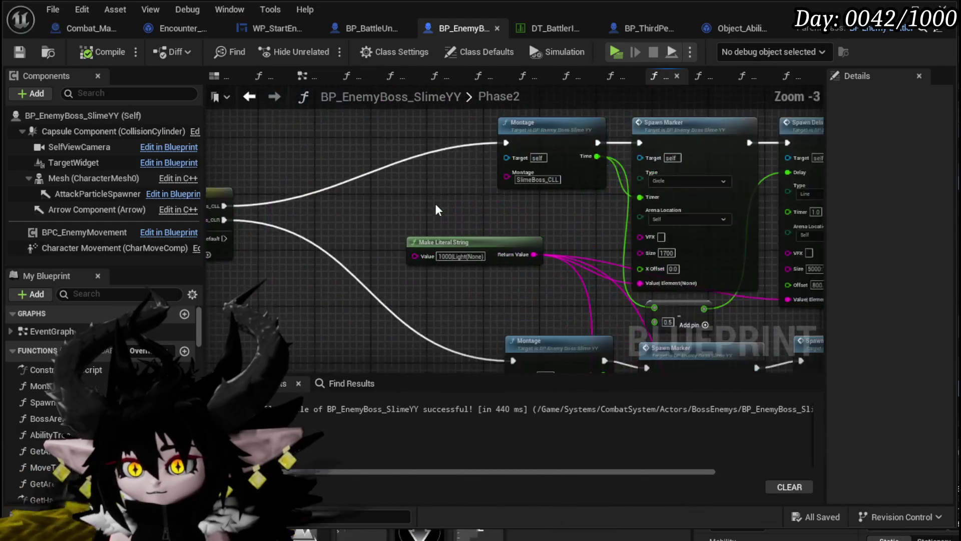
scroll(436, 209, "down", 4)
scroll(506, 311, "up", 3)
left_click_drag(477, 268, 604, 286)
scroll(615, 247, "up", 1)
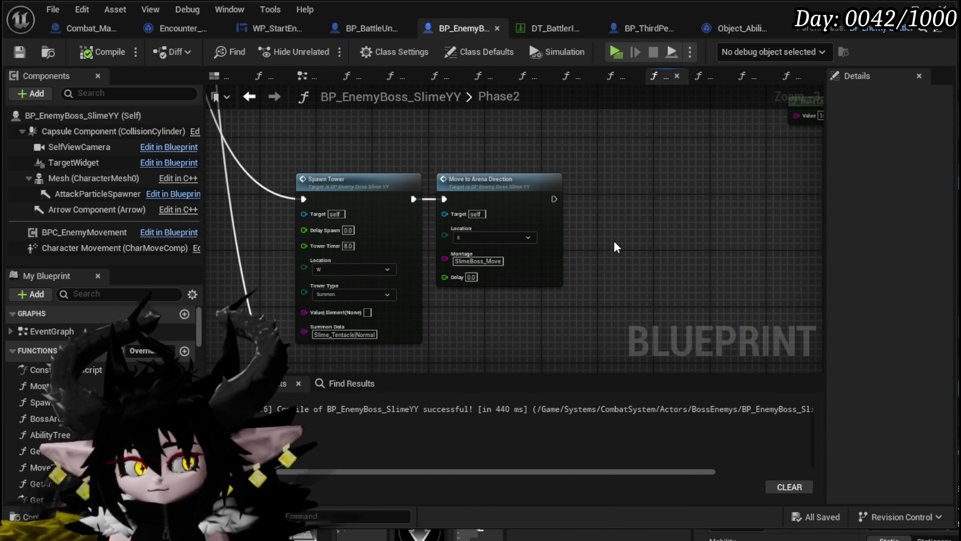
scroll(537, 222, "down", 2)
mouse_move(537, 223)
left_mouse_down()
mouse_move(487, 309)
mouse_move(522, 236)
left_mouse_up()
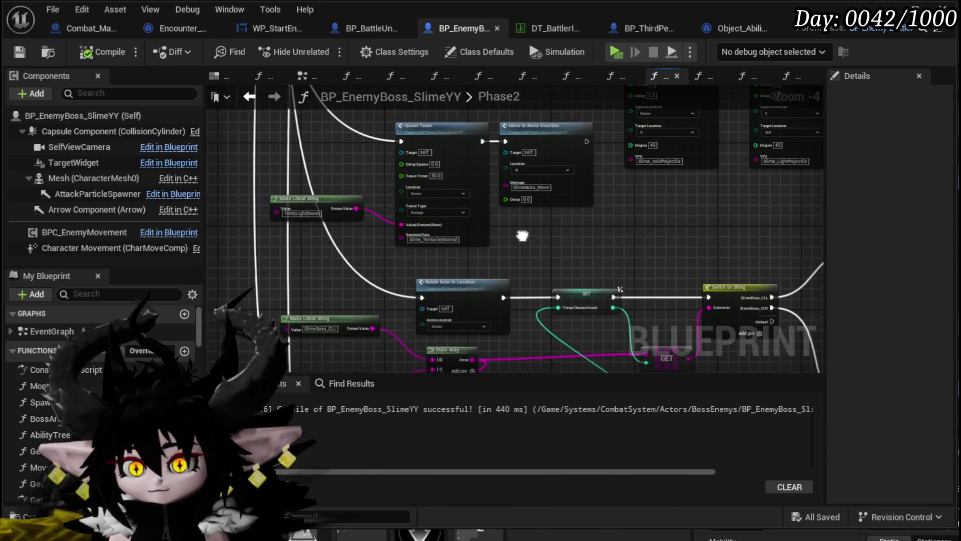
scroll(501, 295, "up", 2)
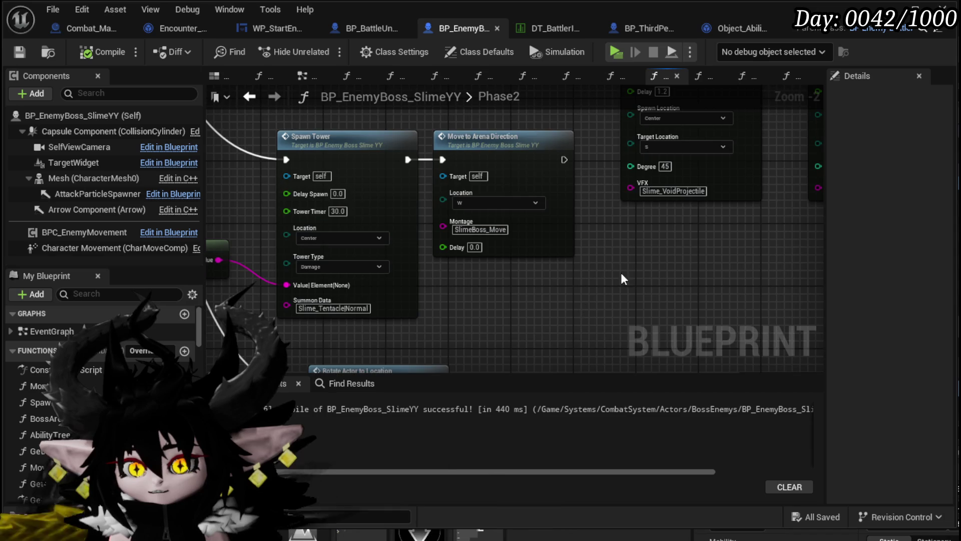
scroll(450, 280, "down", 1)
mouse_move(454, 145)
left_mouse_down()
mouse_move(454, 258)
mouse_move(474, 326)
left_mouse_up()
mouse_move(541, 277)
left_mouse_down()
mouse_move(422, 330)
mouse_move(424, 322)
left_mouse_up()
mouse_move(538, 201)
left_mouse_down()
mouse_move(328, 120)
mouse_move(452, 188)
left_mouse_up()
scroll(452, 187, "down", 1)
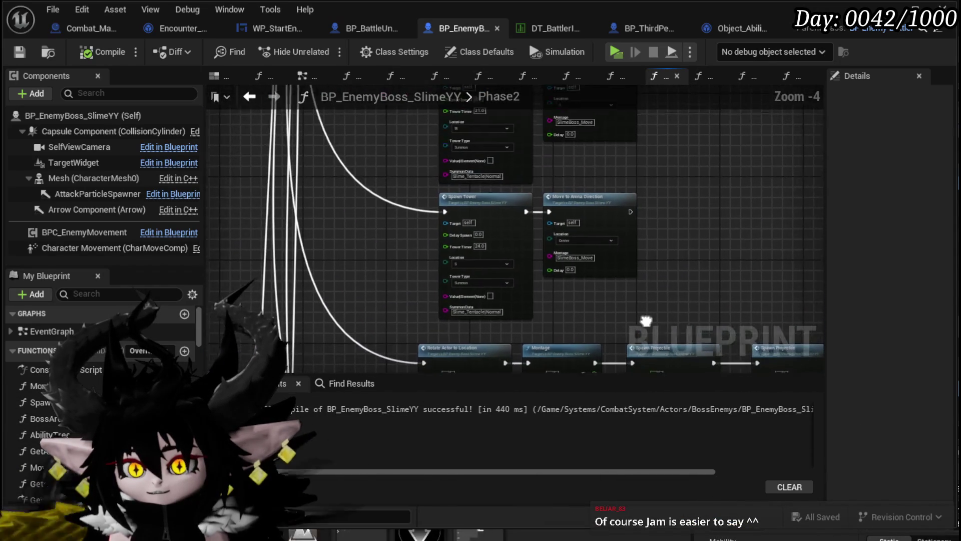
scroll(630, 313, "up", 2)
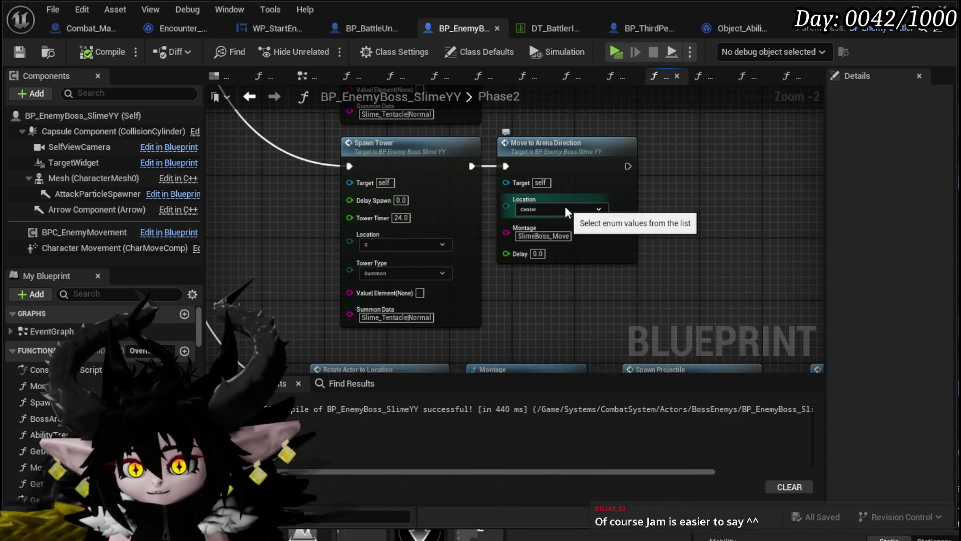
mouse_move(569, 213)
left_mouse_down()
mouse_move(729, 318)
mouse_move(636, 312)
left_mouse_up()
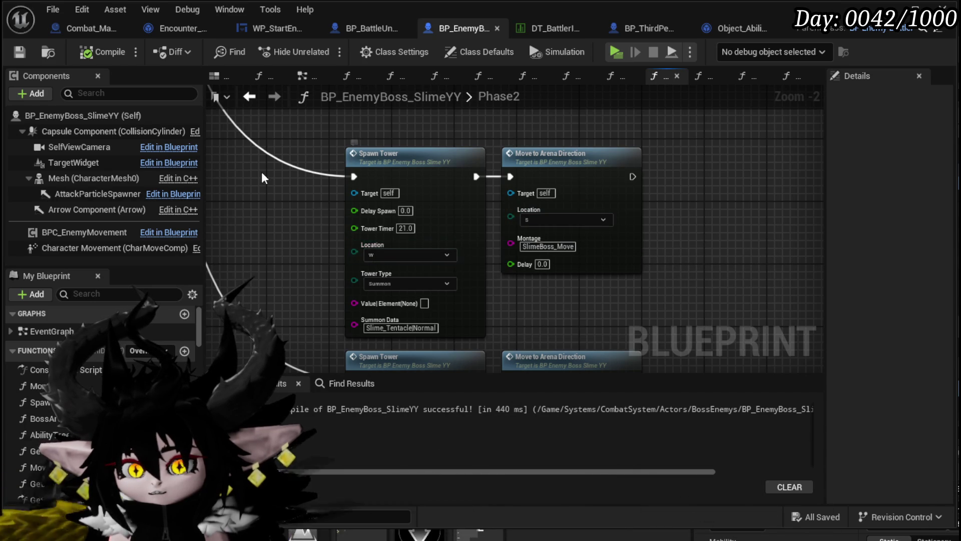
mouse_move(375, 239)
left_mouse_down()
mouse_move(301, 279)
mouse_move(301, 319)
left_mouse_up()
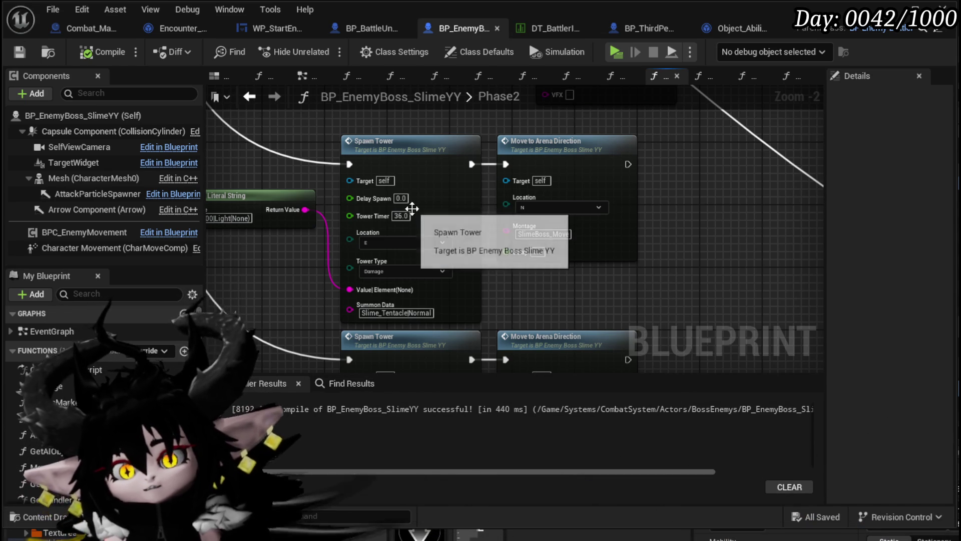
Change the Spawn Tower's Tower Timer from 36.0 to 34 and launch a playtest
left_click(400, 215)
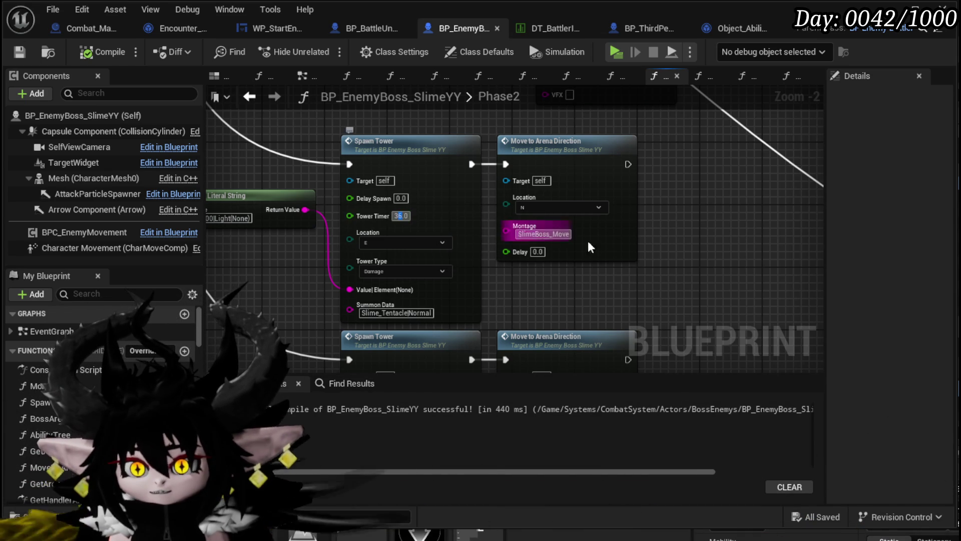
type("34")
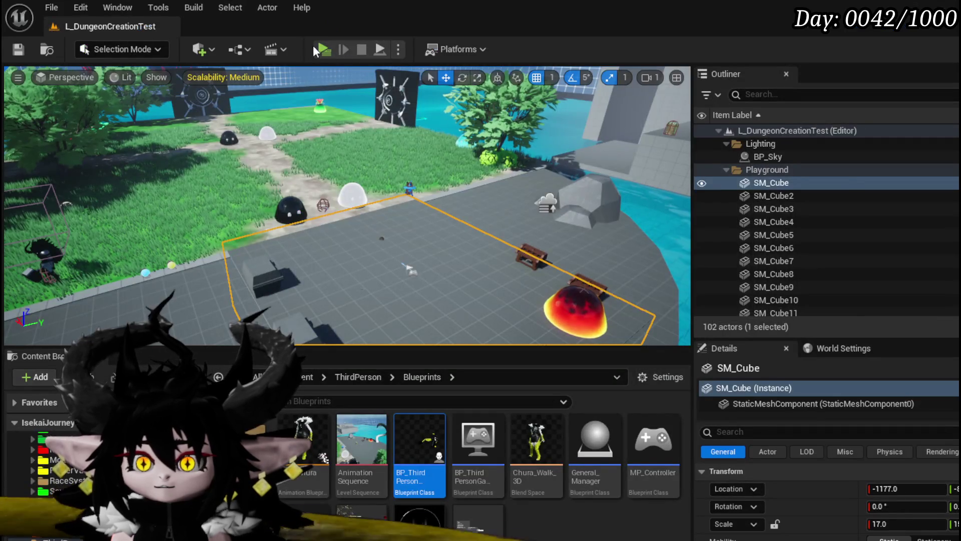
left_click(313, 45)
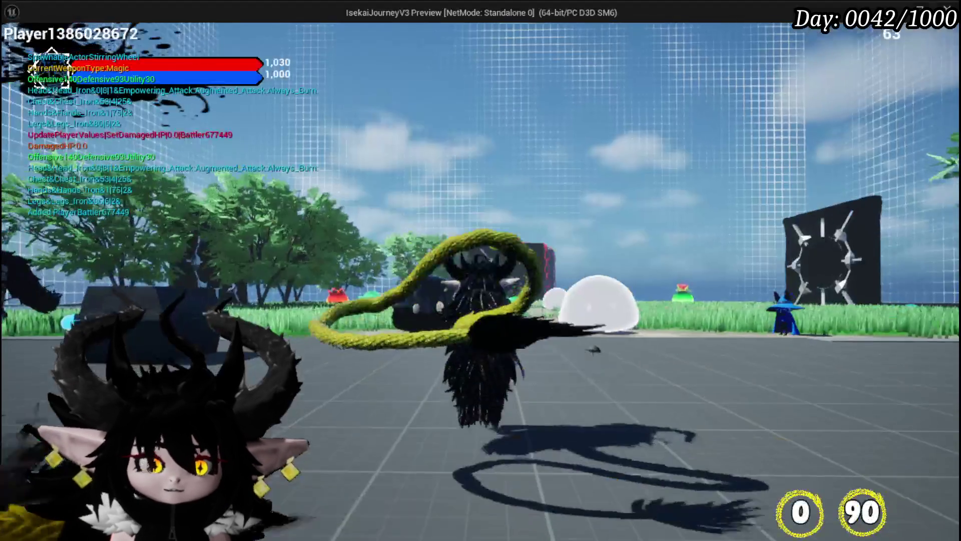
Walk toward the slimes and cast the water splash spell to begin the Slime_YY fight
key("w")
key("e")
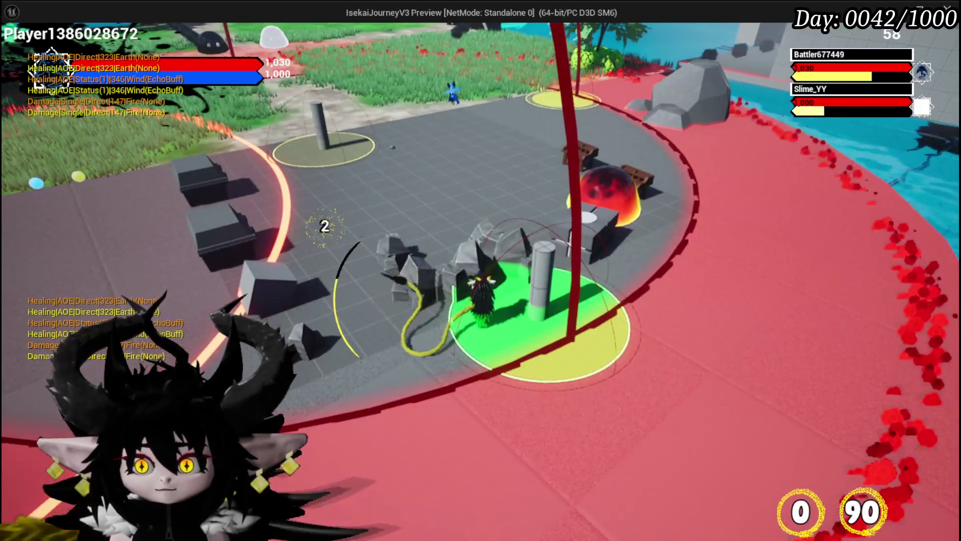
Step on and off the green pedestal circle while blocking, then end the playtest
key("w")
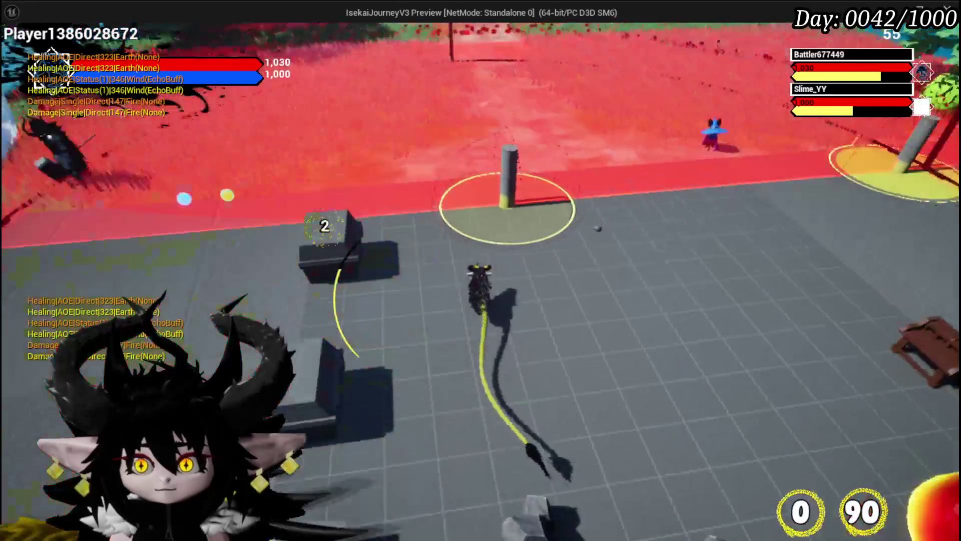
key("s")
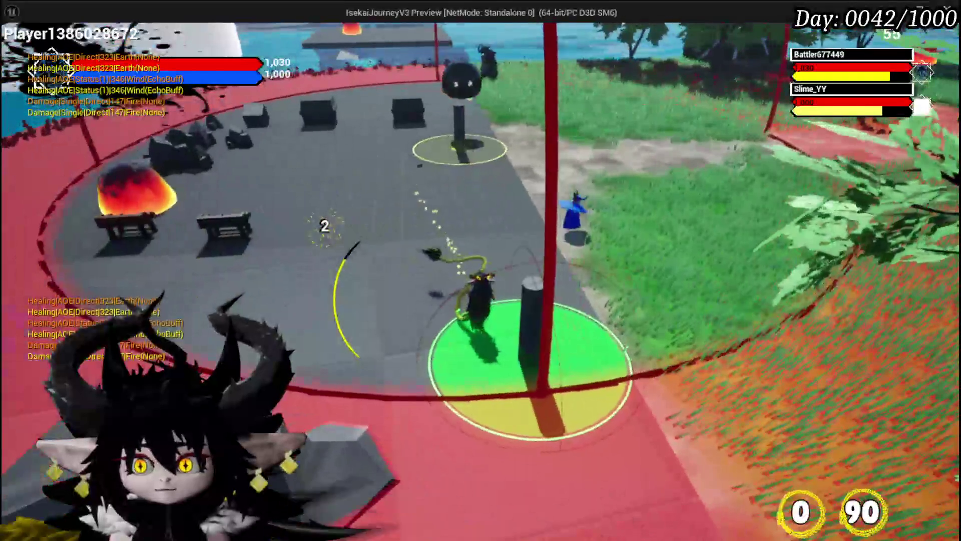
key("w")
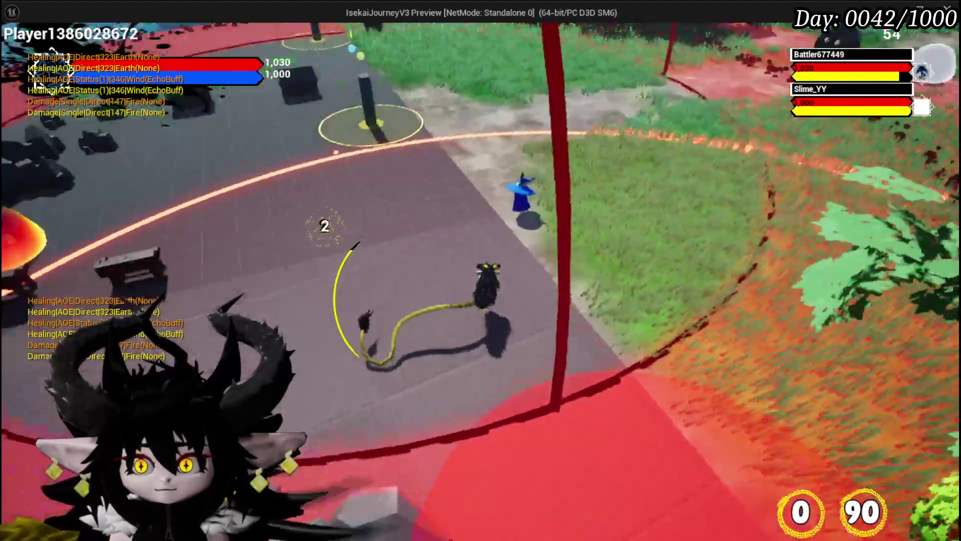
key("s")
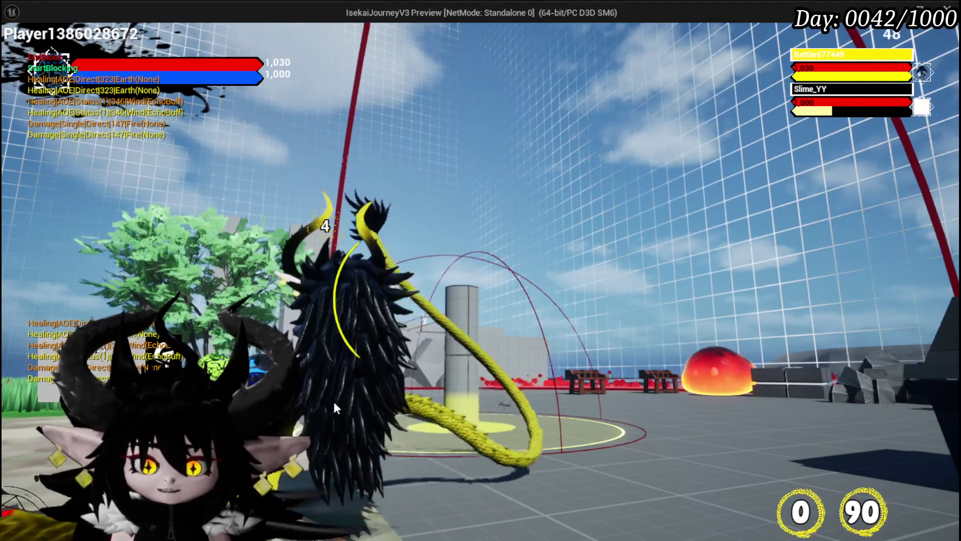
key("Escape")
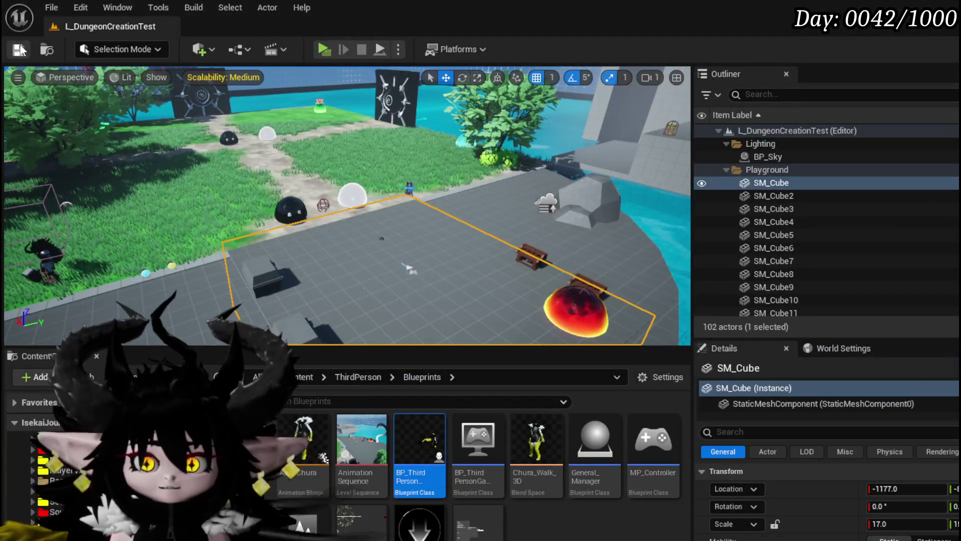
Save BP_EnemyBoss_SlimeYY and pan the Phase2 graph to the Spawn Marker and Spawn Delayed Marker nodes
key("ctrl+s")
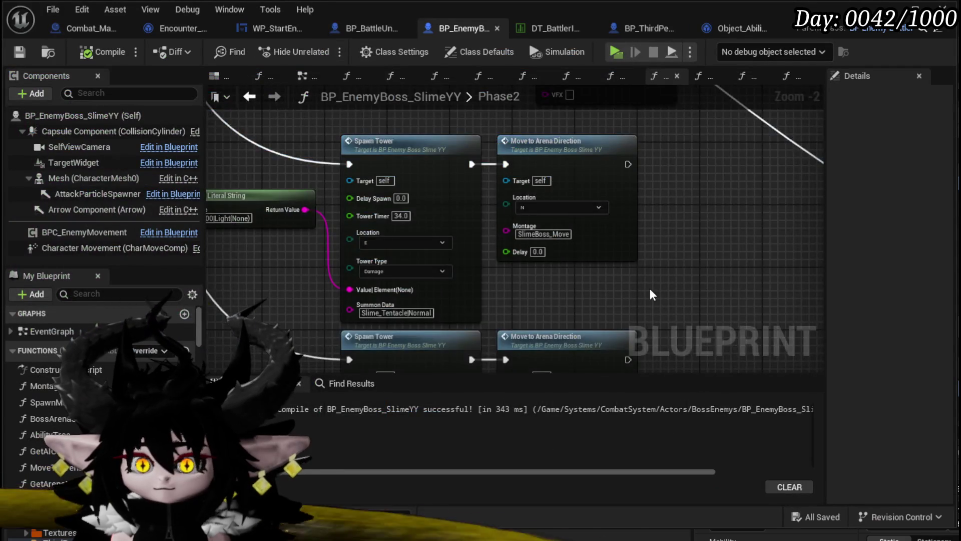
scroll(652, 295, "down", 4)
mouse_move(446, 146)
left_mouse_down()
mouse_move(332, 161)
mouse_move(477, 262)
mouse_move(263, 134)
mouse_move(211, 116)
mouse_move(222, 282)
mouse_move(172, 114)
mouse_move(163, 281)
left_mouse_up()
scroll(477, 261, "up", 5)
left_click_drag(230, 300, 252, 91)
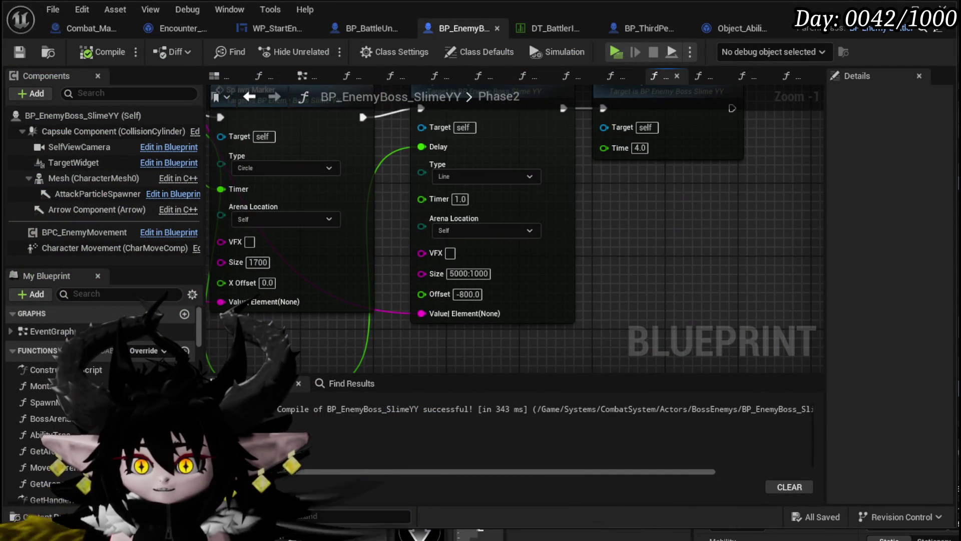
mouse_move(186, 362)
left_mouse_down()
mouse_move(213, 221)
mouse_move(219, 286)
mouse_move(243, 333)
mouse_move(217, 351)
left_mouse_up()
Bring the Spawn Delayed Marker's Offset value into view, then start a level playtest
scroll(216, 351, "down", 2)
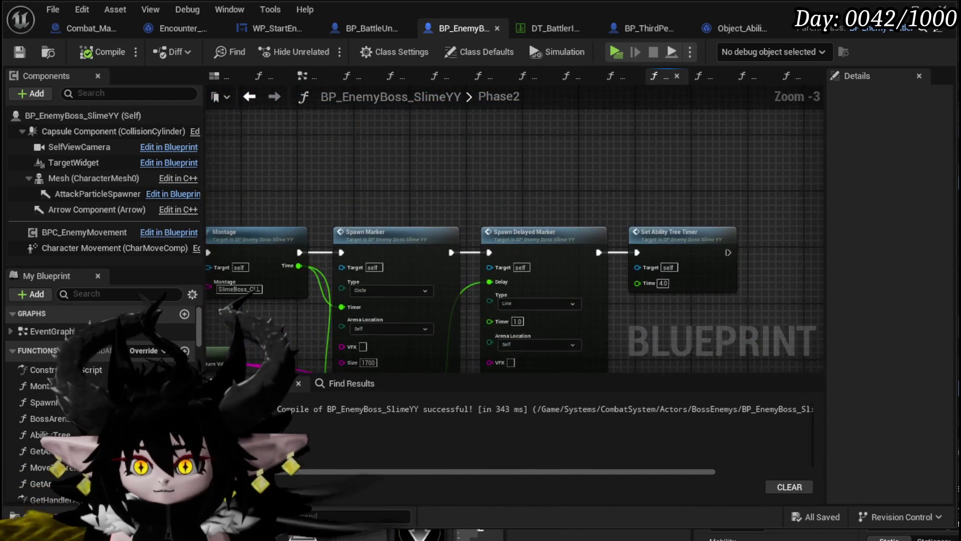
scroll(511, 326, "down", 2)
scroll(532, 315, "up", 4)
left_click_drag(497, 320, 468, 187)
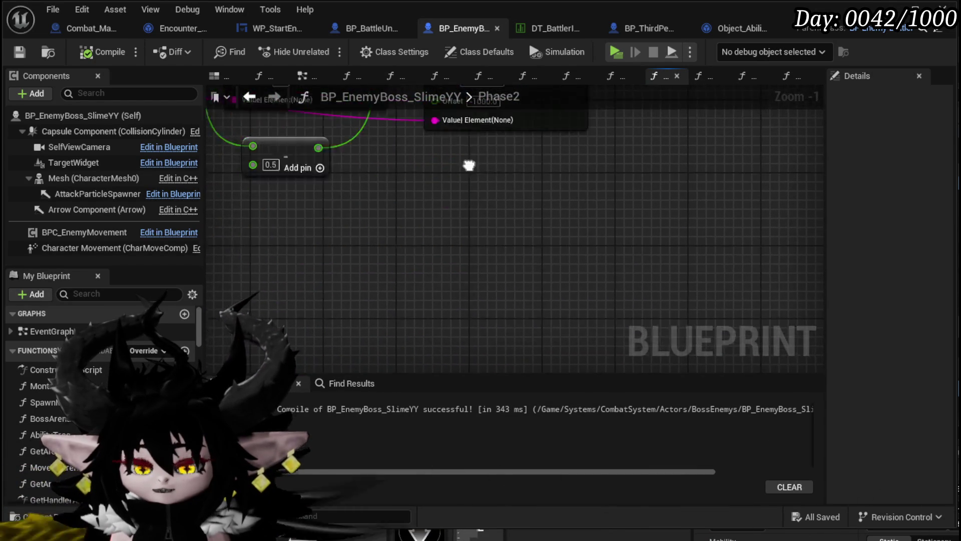
scroll(480, 251, "up", 6)
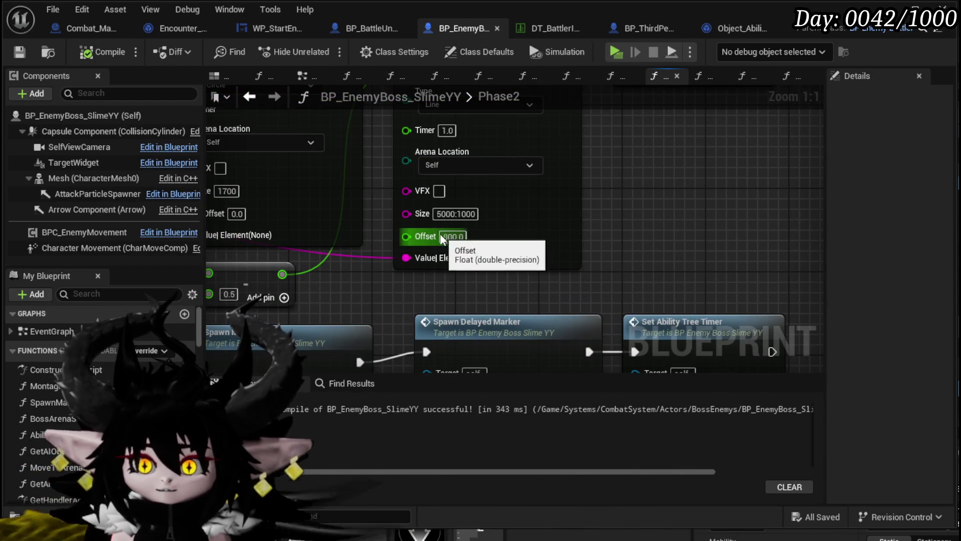
left_click_drag(708, 264, 676, 88)
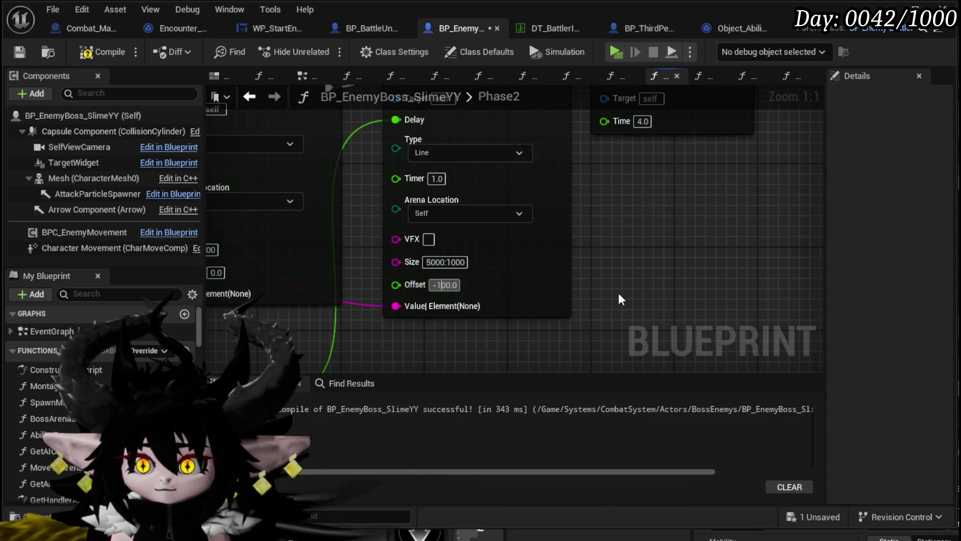
scroll(624, 300, "down", 8)
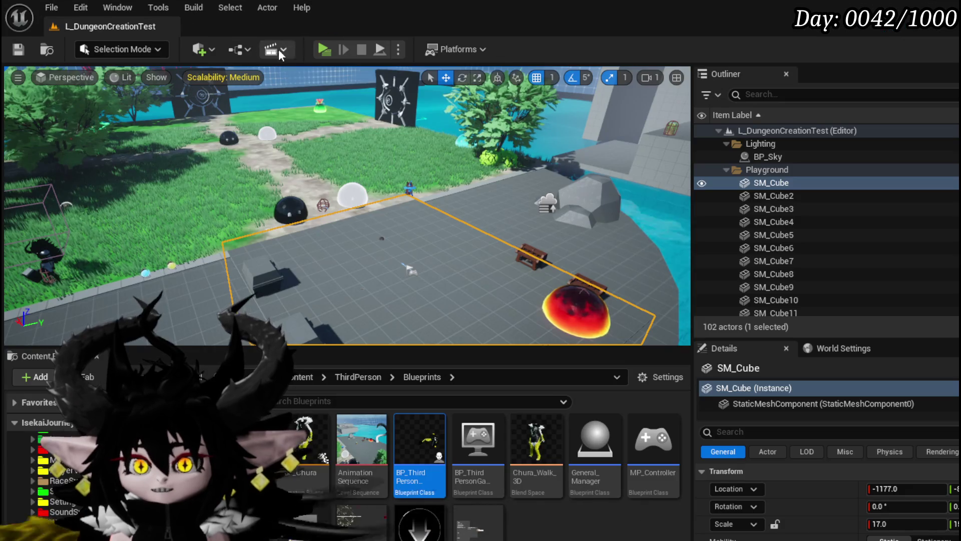
left_click(321, 49)
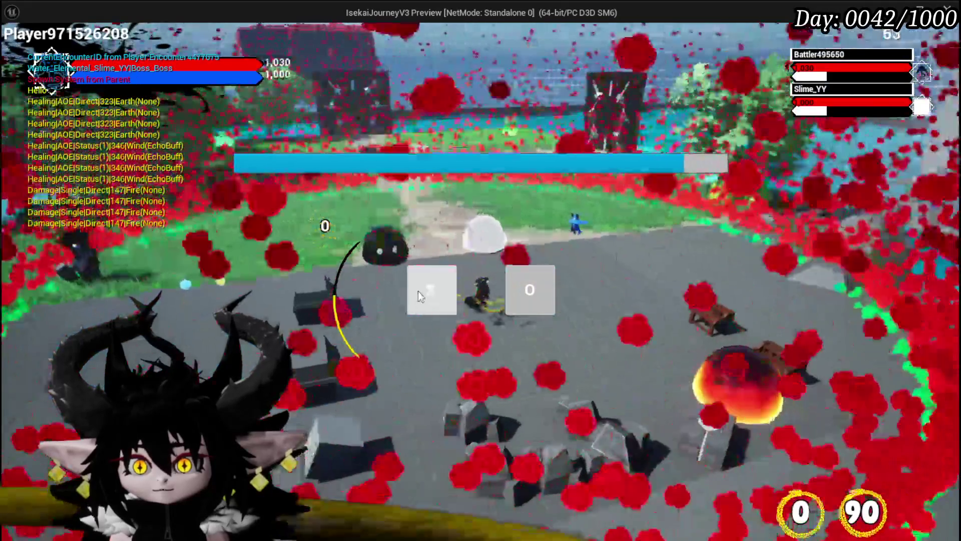
Dismiss the X/O prompt, fight the Slime_YY boss, then end the playtest
left_click(419, 290)
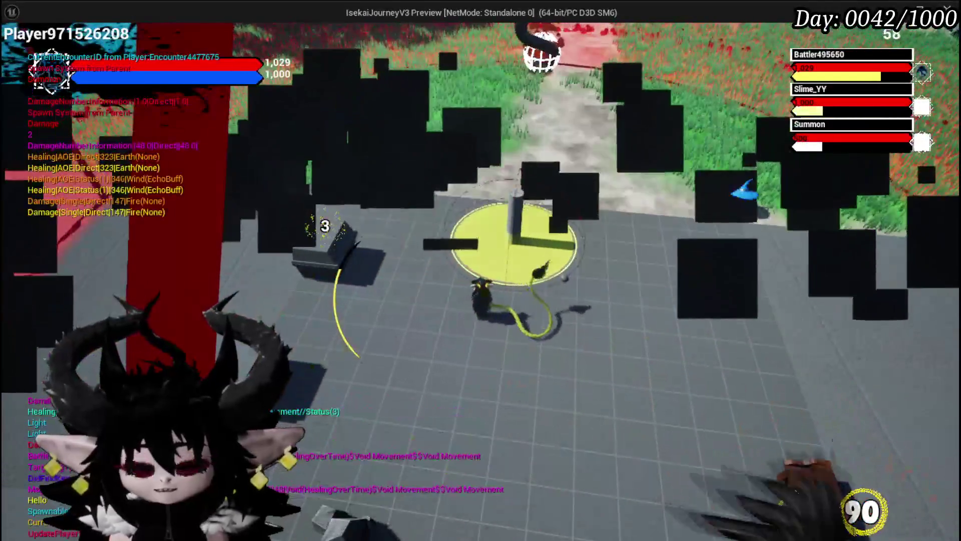
key("Escape")
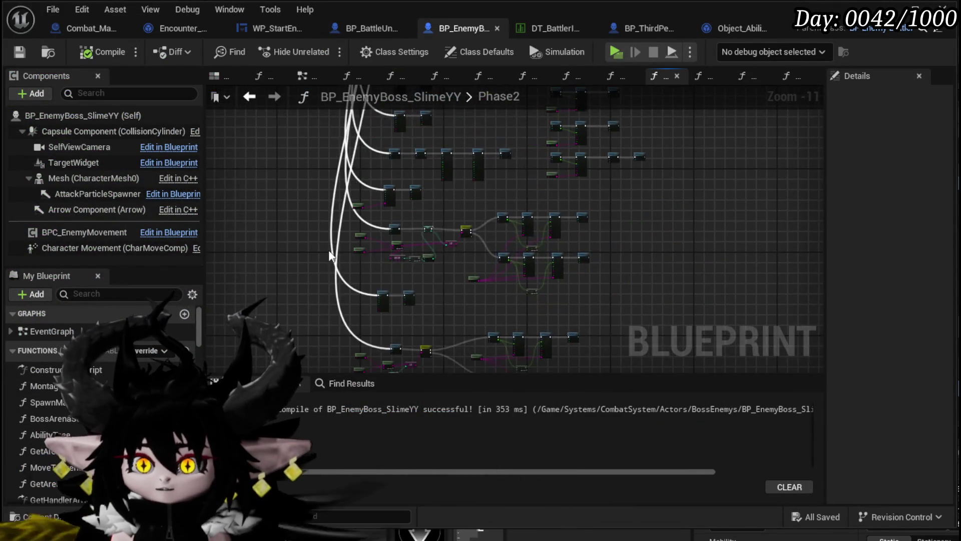
Delete the leftover node group from the Phase2 graph
scroll(350, 244, "down", 1)
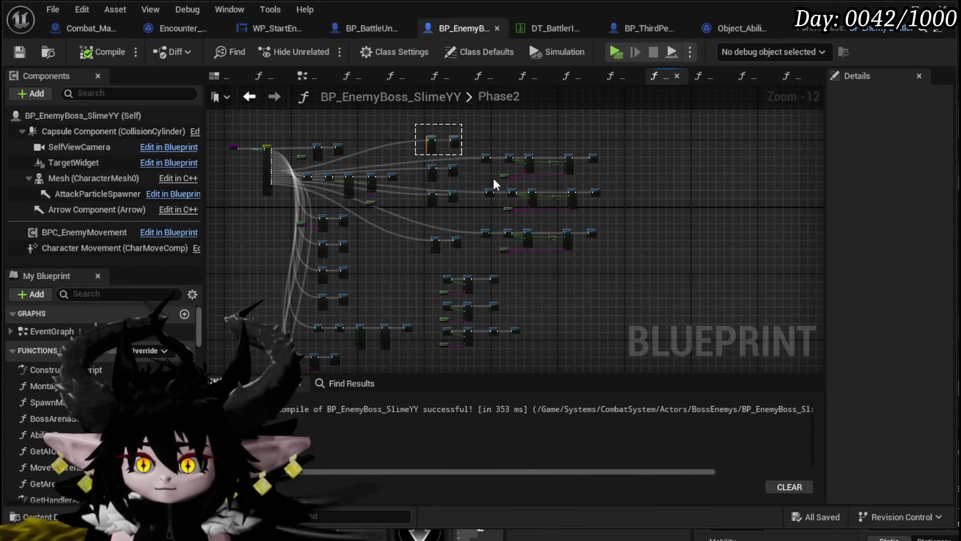
key("Delete")
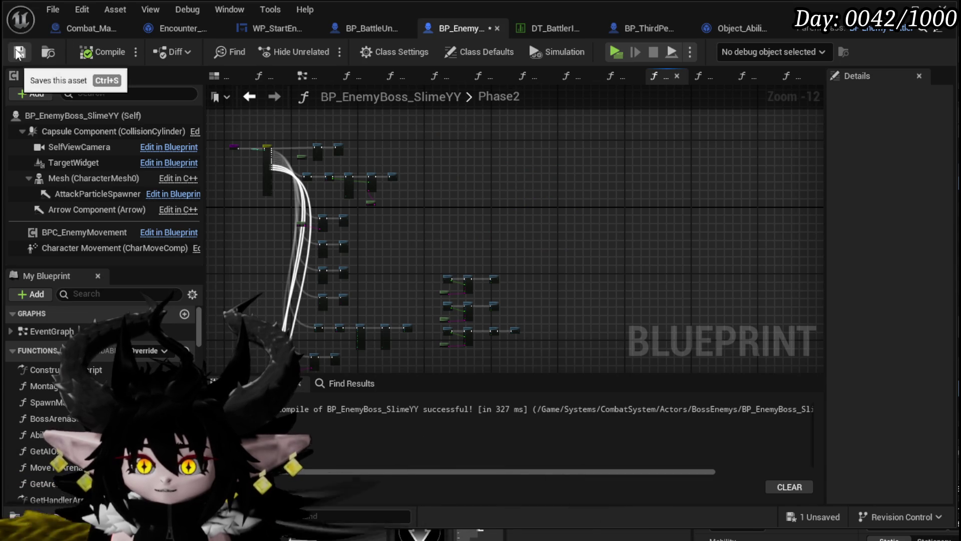
scroll(316, 258, "up", 1)
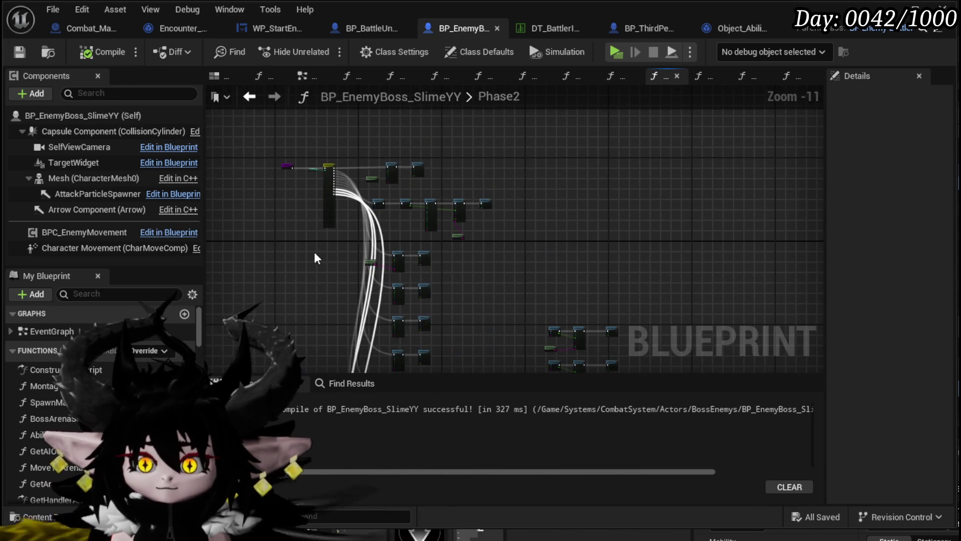
scroll(316, 258, "up", 2)
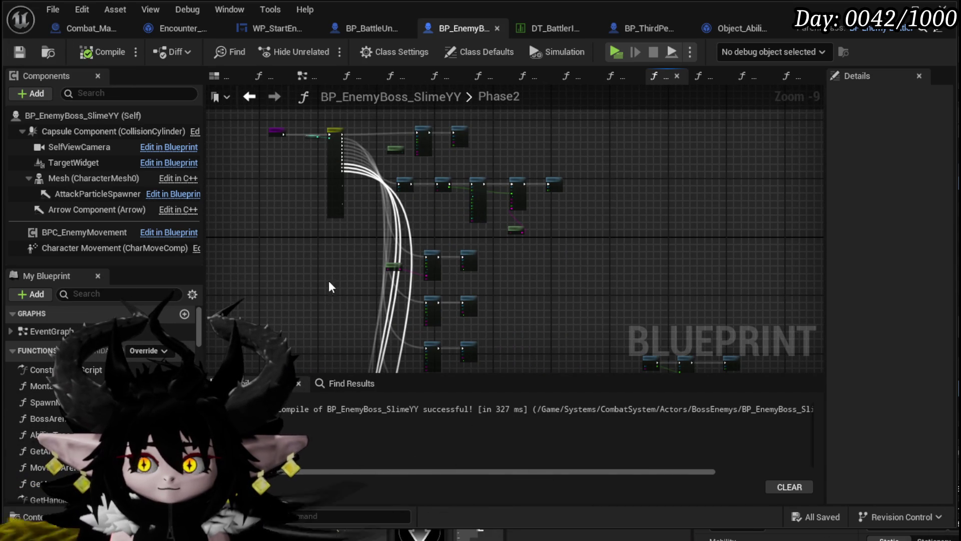
scroll(347, 278, "up", 4)
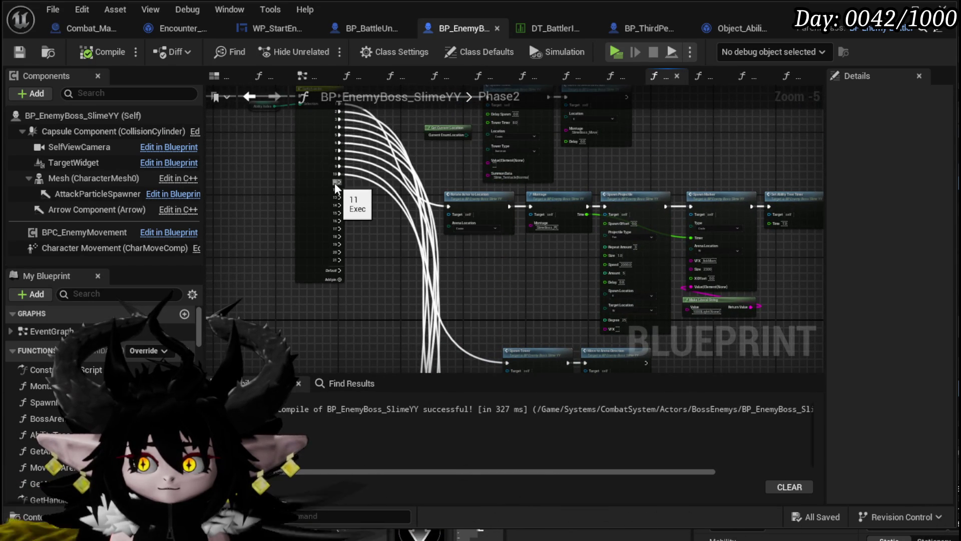
Reconnect exec output 11 to another node and select the black slime in the level
left_click_drag(384, 314, 388, 320)
mouse_move(340, 182)
left_mouse_down()
mouse_move(393, 276)
mouse_move(399, 344)
mouse_move(382, 258)
mouse_move(406, 316)
mouse_move(364, 199)
mouse_move(336, 185)
left_mouse_up()
scroll(384, 272, "down", 2)
scroll(361, 258, "up", 5)
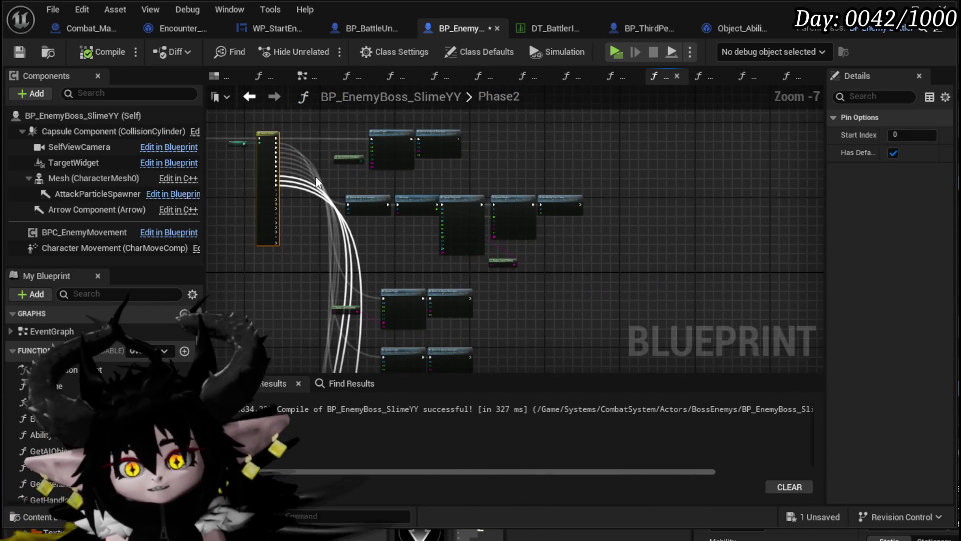
scroll(516, 184, "down", 4)
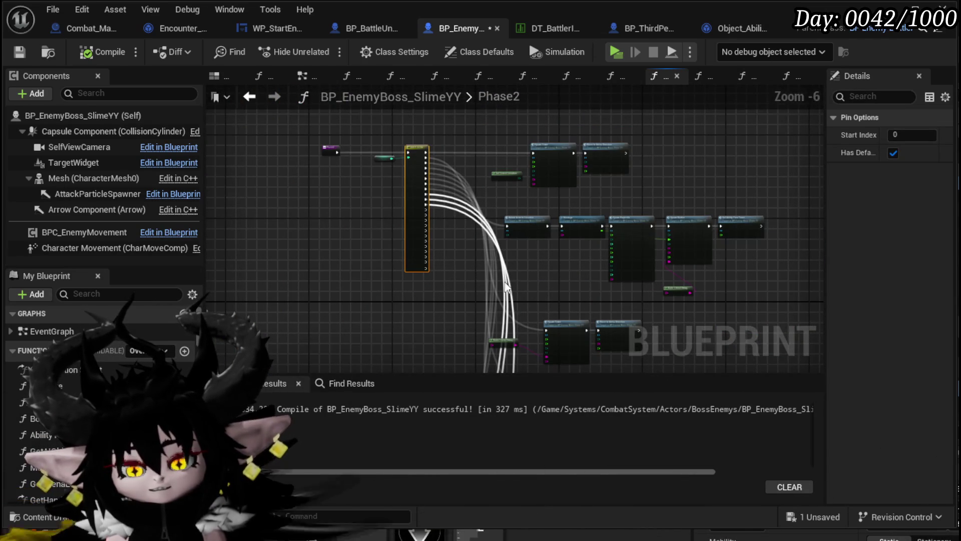
mouse_move(502, 249)
left_mouse_down()
mouse_move(479, 135)
mouse_move(440, 272)
mouse_move(408, 281)
mouse_move(390, 237)
mouse_move(401, 307)
mouse_move(528, 135)
mouse_move(382, 317)
mouse_move(435, 180)
mouse_move(441, 252)
left_mouse_up()
scroll(440, 272, "down", 2)
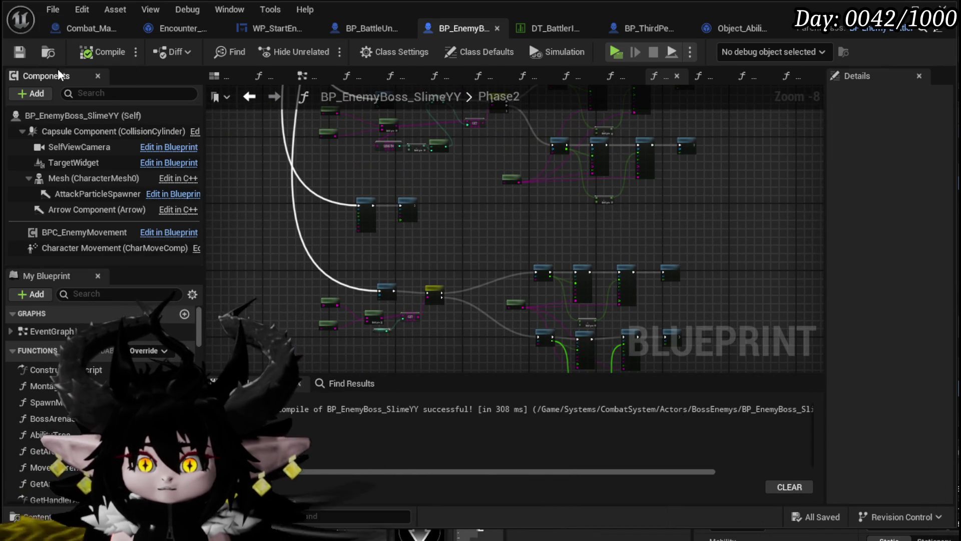
mouse_move(481, 166)
left_mouse_down()
mouse_move(490, 209)
mouse_move(455, 210)
mouse_move(453, 187)
mouse_move(448, 321)
left_mouse_up()
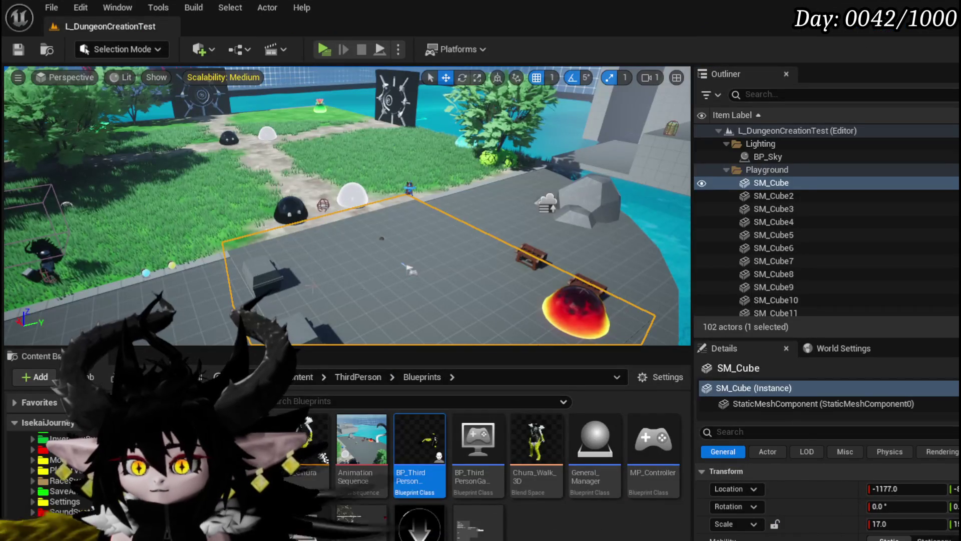
left_click(291, 213)
Review BP_EnemyActor4's Encounter array in Details and save L_DungeonCreationTest
scroll(839, 516, "down", 10)
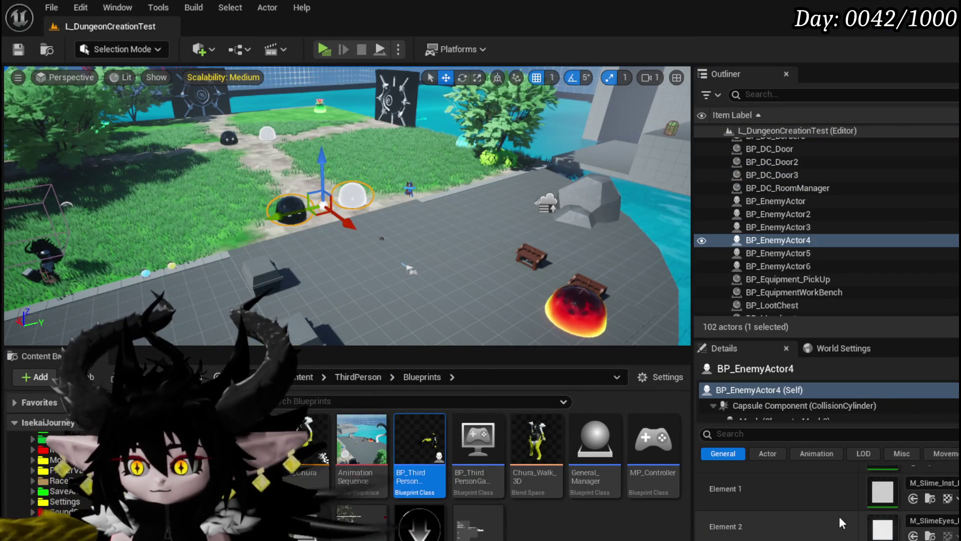
scroll(839, 516, "down", 10)
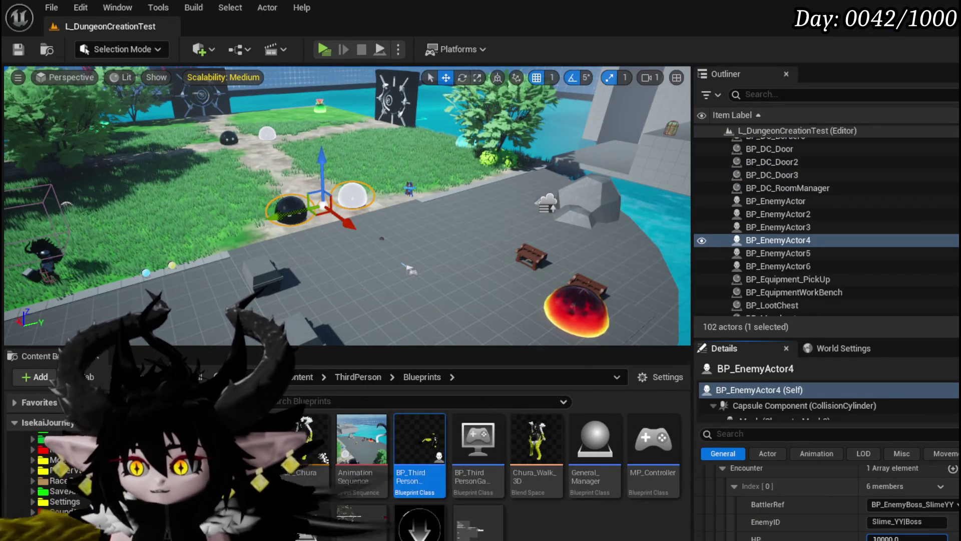
left_click(17, 54)
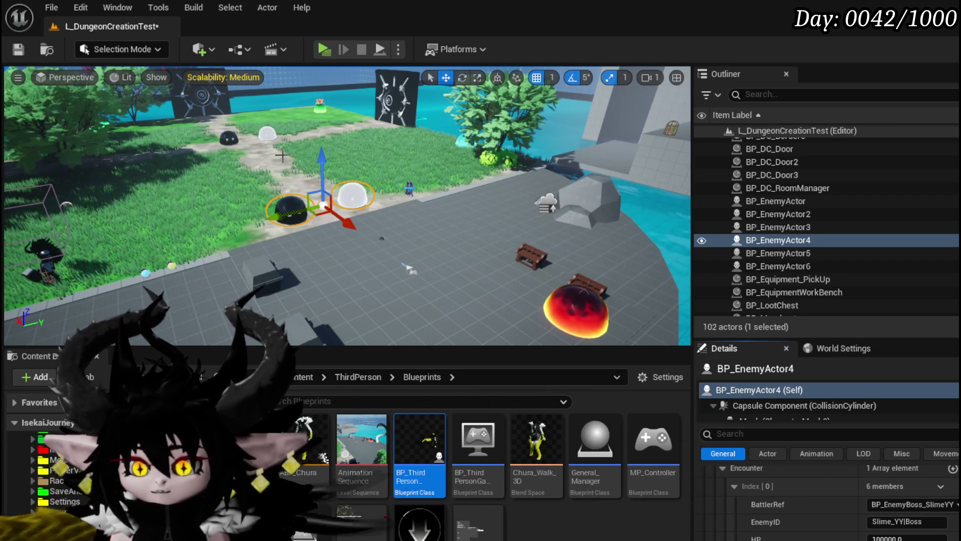
left_click(18, 54)
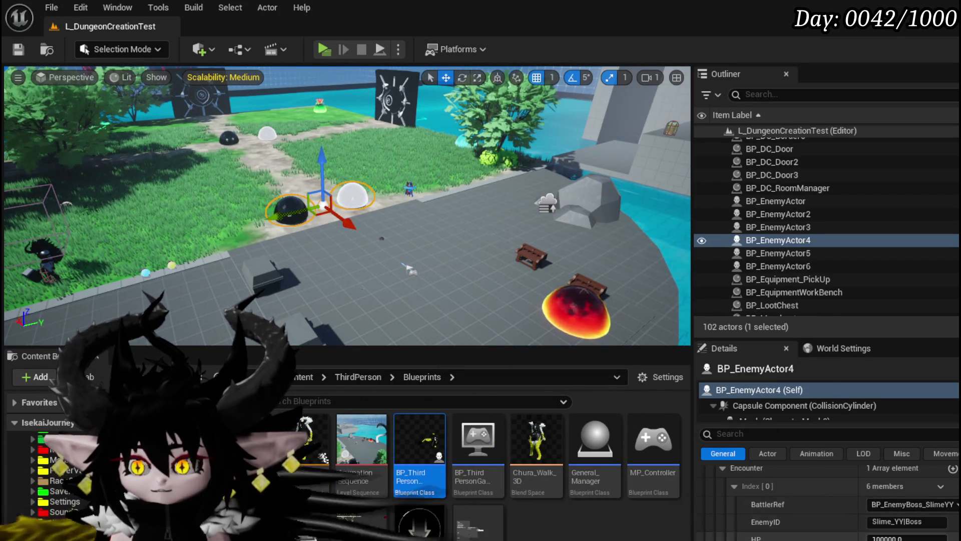
scroll(821, 532, "down", 3)
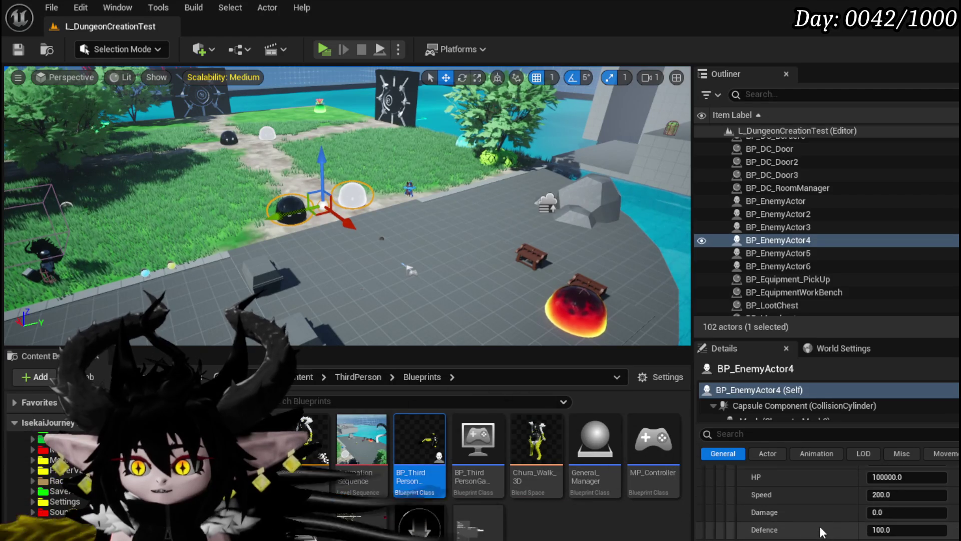
left_click(16, 55)
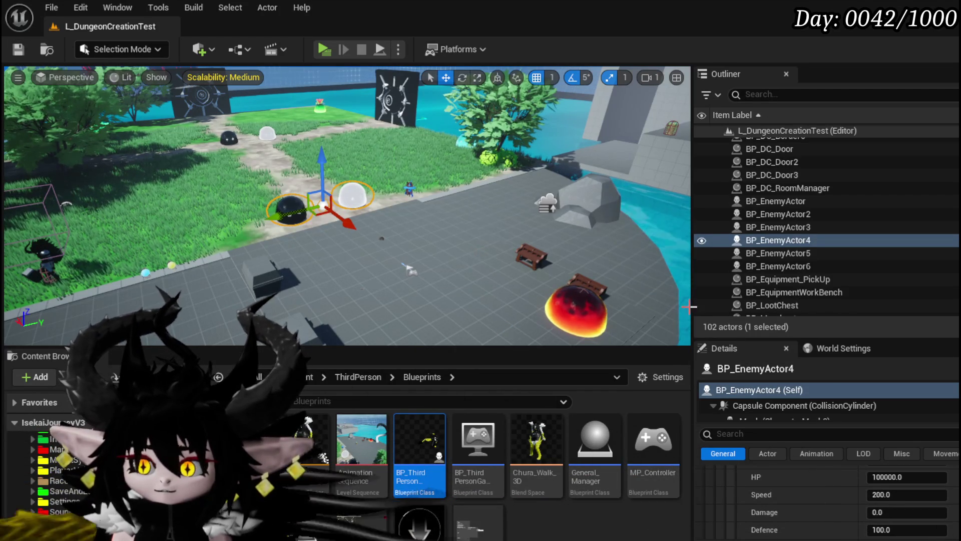
Scroll further through the Details panel and launch a fresh playtest
scroll(856, 503, "down", 5)
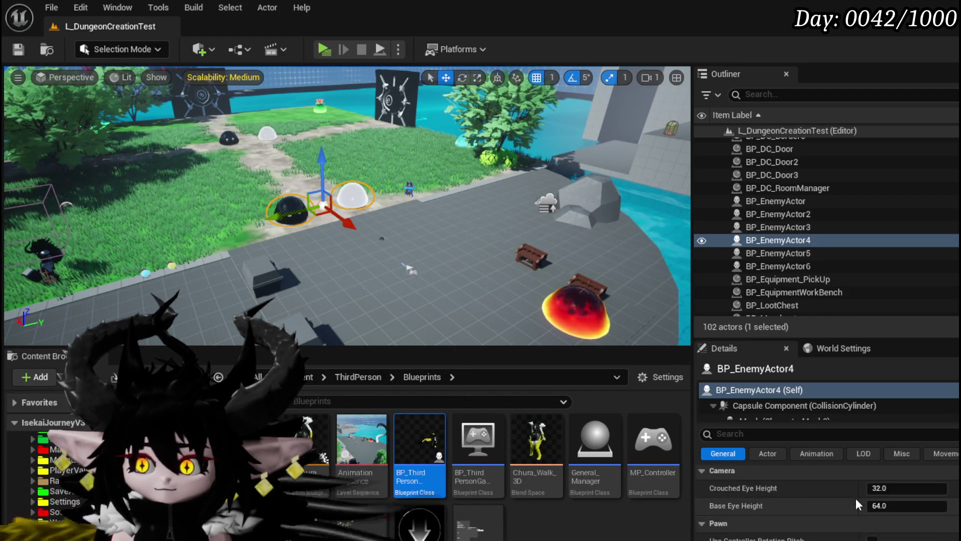
scroll(855, 497, "down", 3)
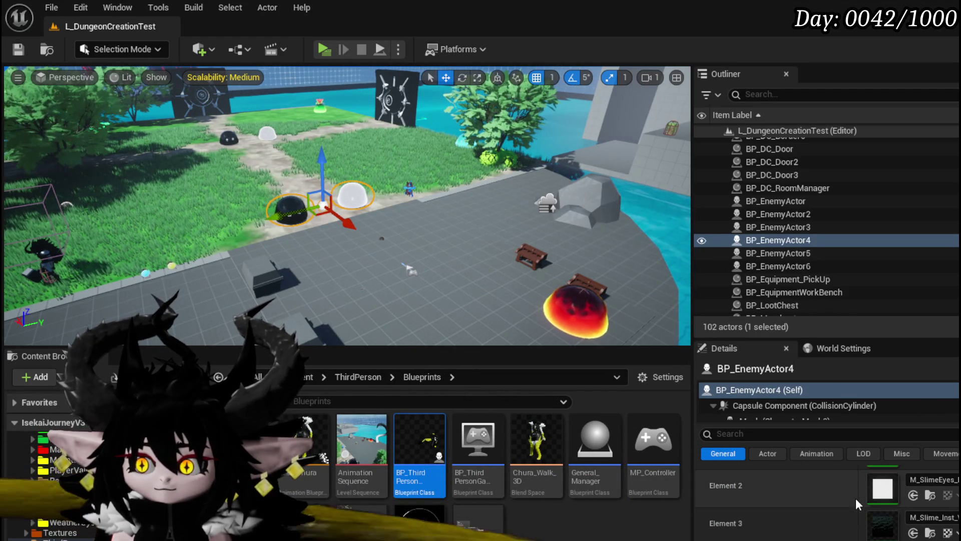
left_click(323, 50)
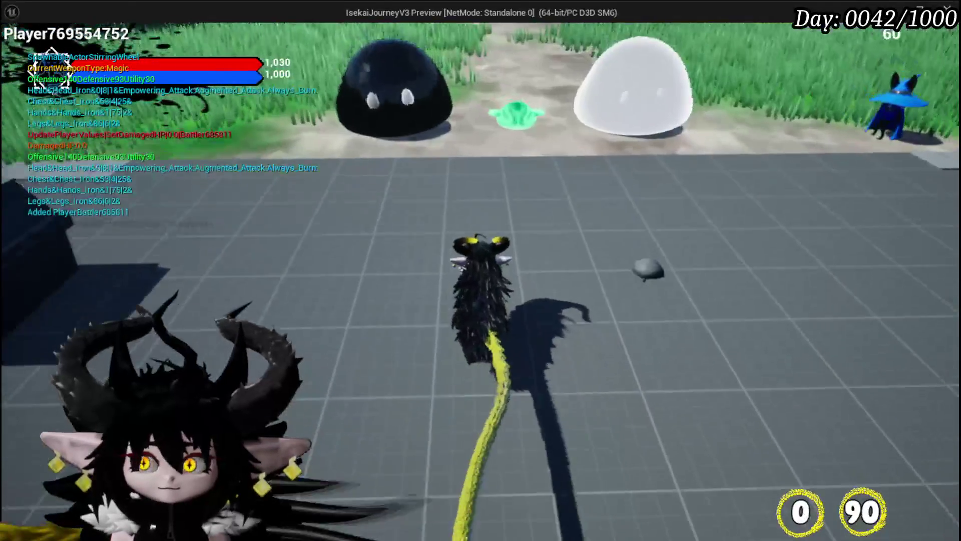